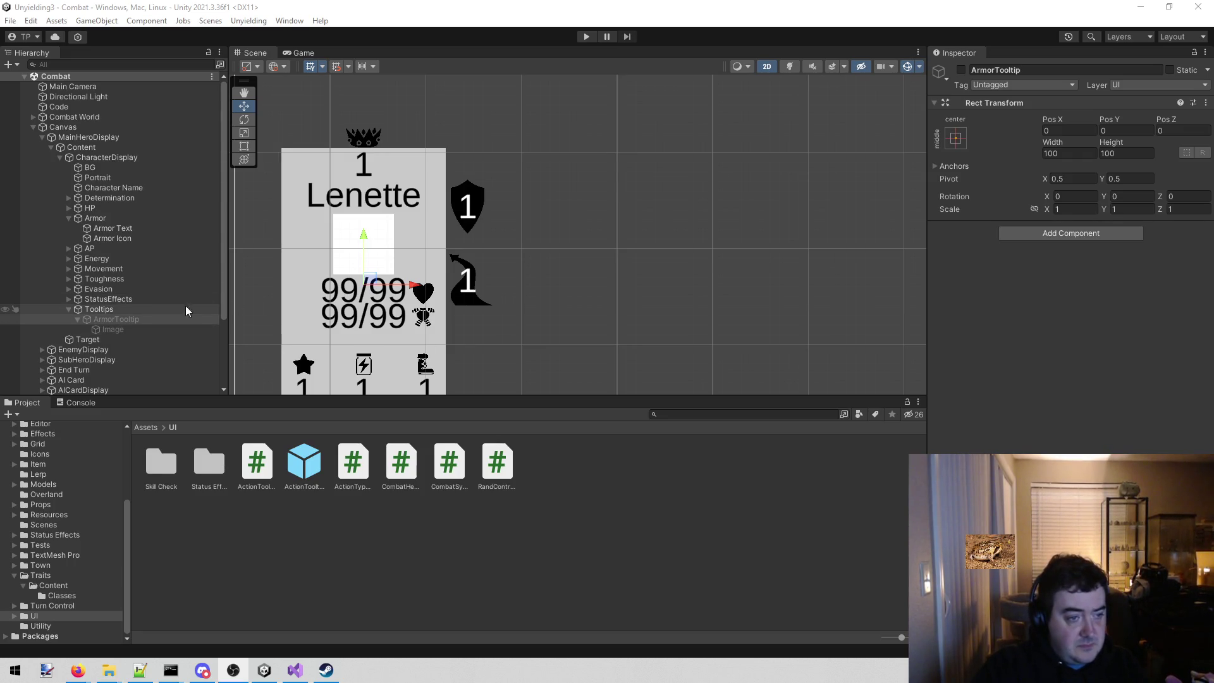
- Activate ArmorTooltip and colour its Image child dark grey
left_click(151, 310)
left_click(151, 315)
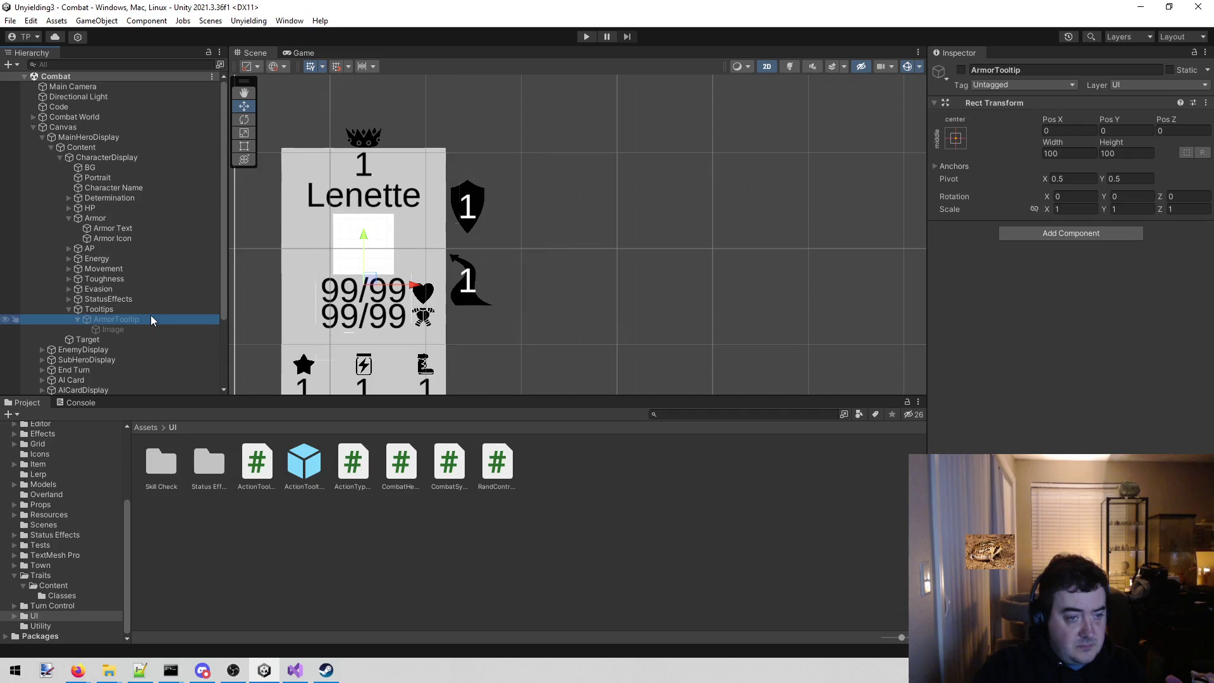
left_click(961, 71)
scroll(635, 244, "down", 1)
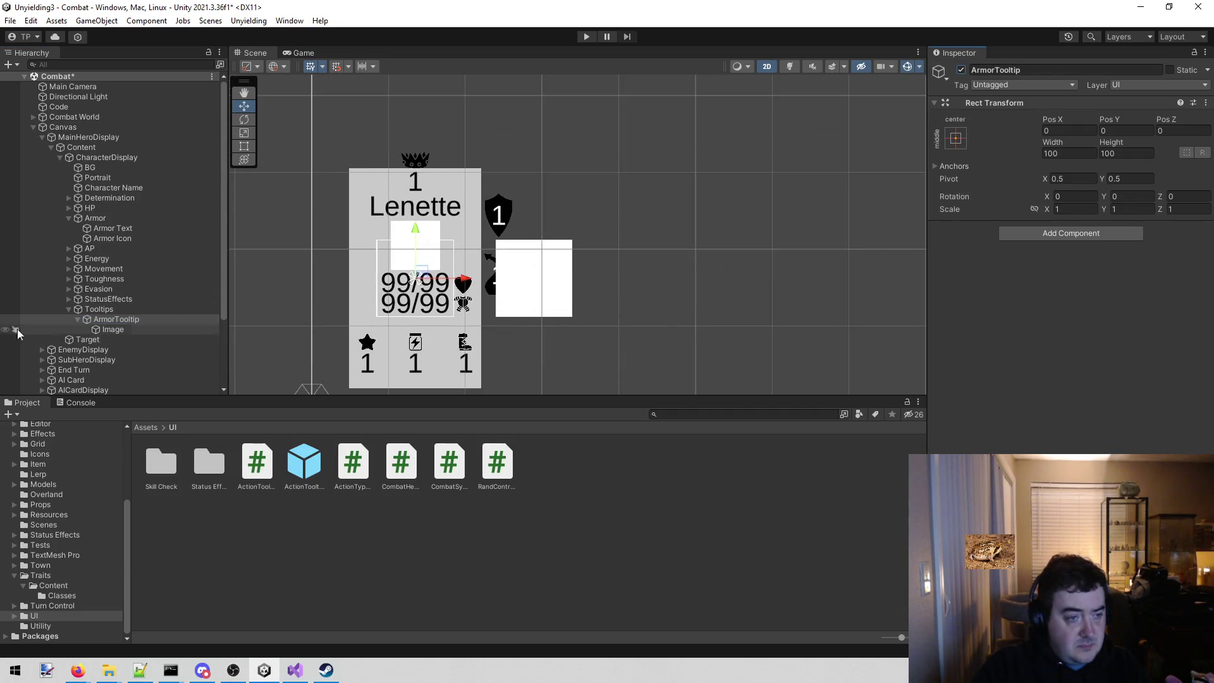
left_click(144, 330)
left_click(1092, 289)
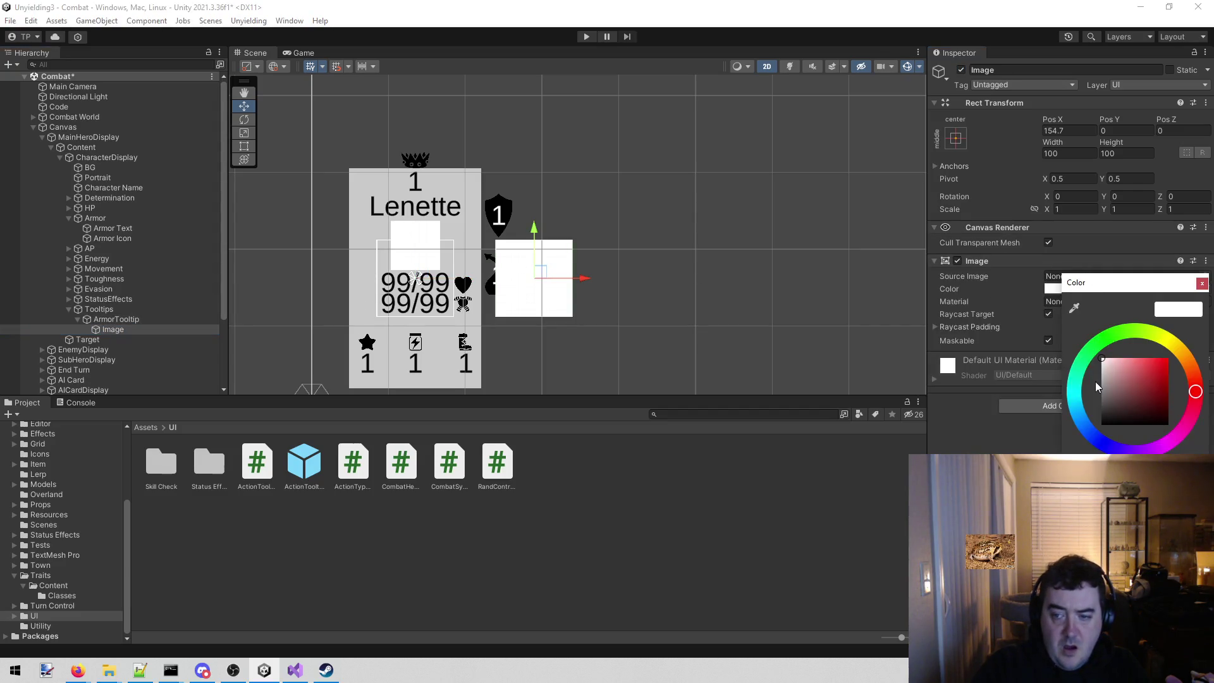
left_click(1102, 404)
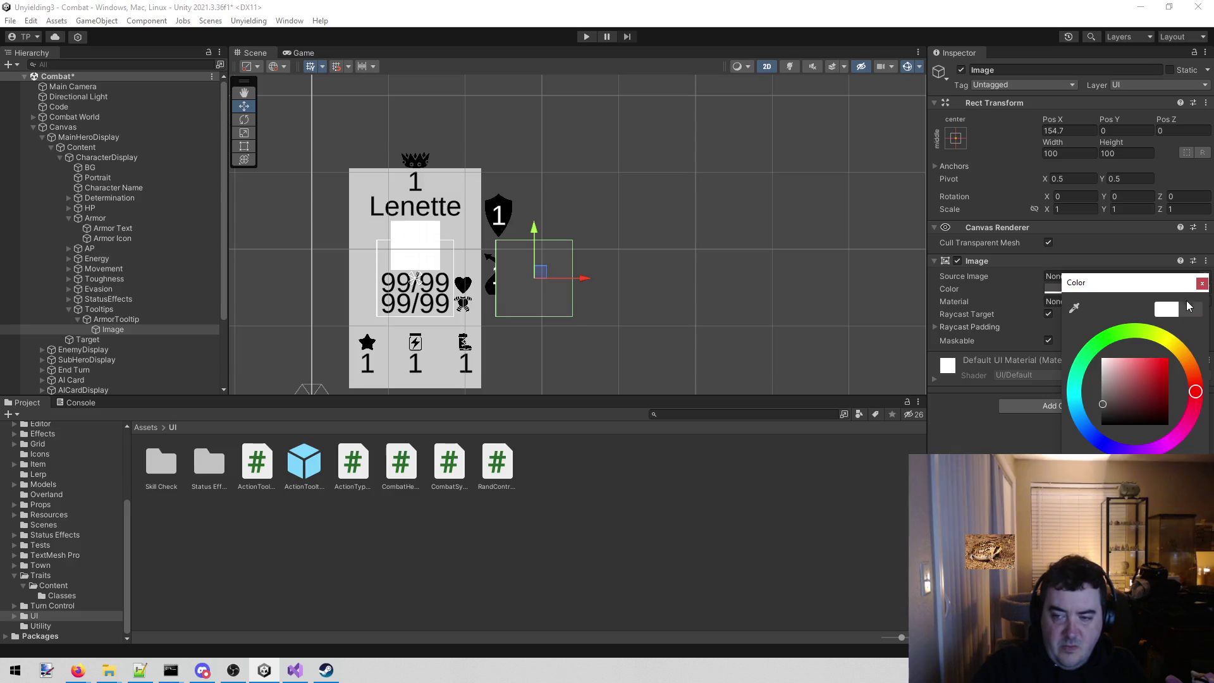
left_click(1201, 284)
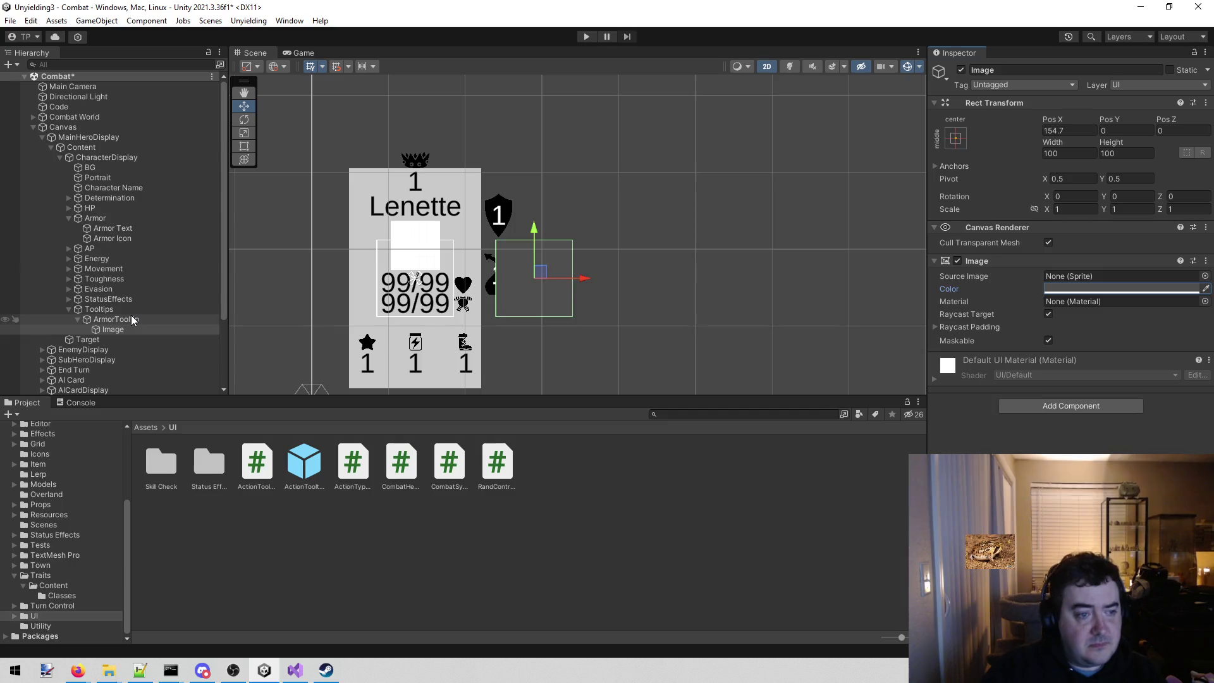
- Enlarge the tooltip Image box to about 186×134 with the Rect tool
left_click(181, 320)
left_click(104, 329)
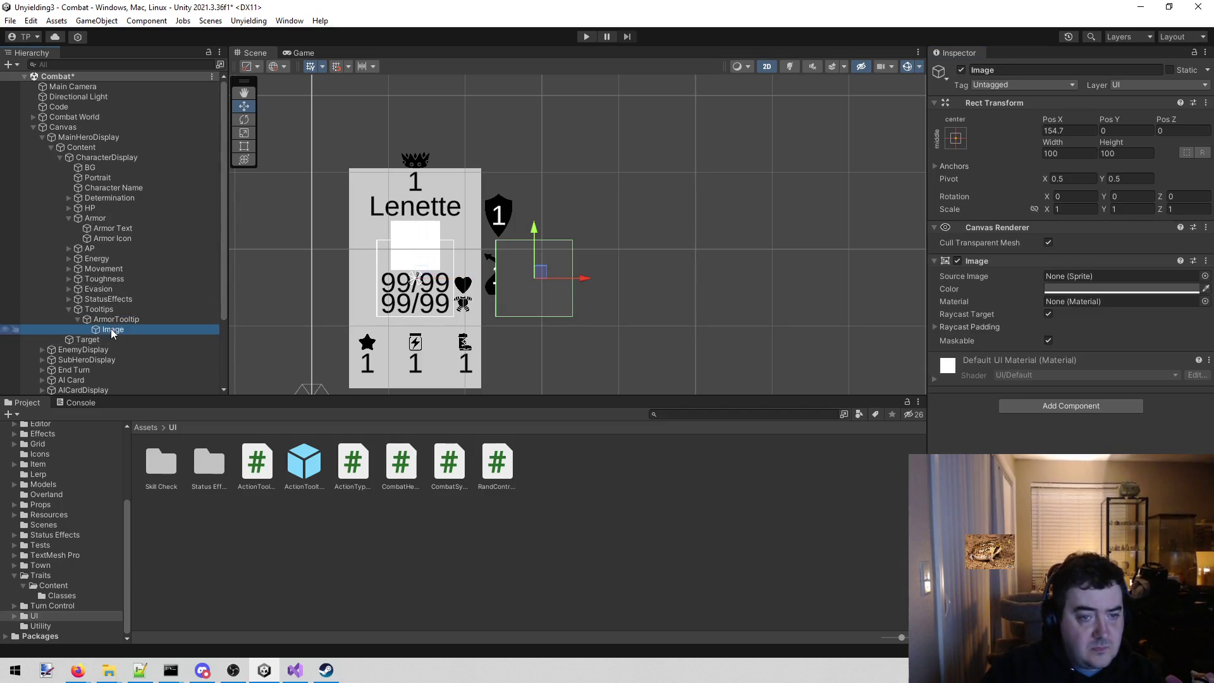
scroll(555, 277, "up", 2)
key("t")
mouse_move(580, 253)
left_mouse_down()
mouse_move(652, 248)
mouse_move(607, 219)
mouse_move(608, 186)
left_mouse_up()
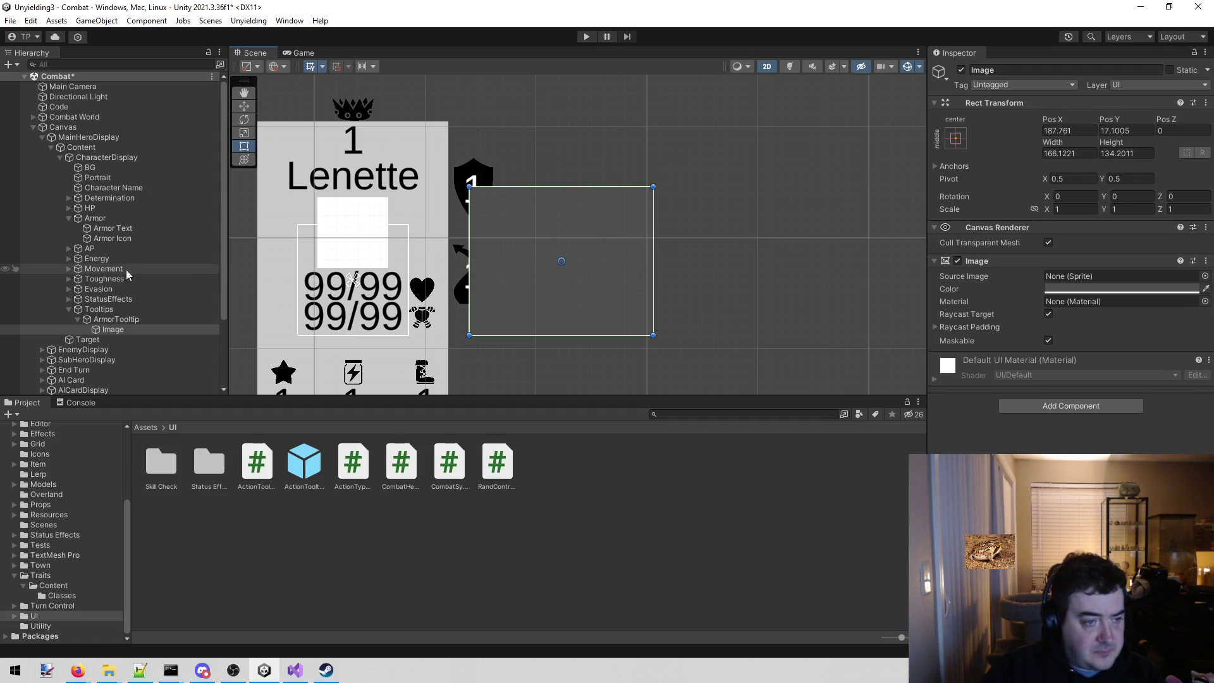
left_click(157, 299)
left_click(136, 327)
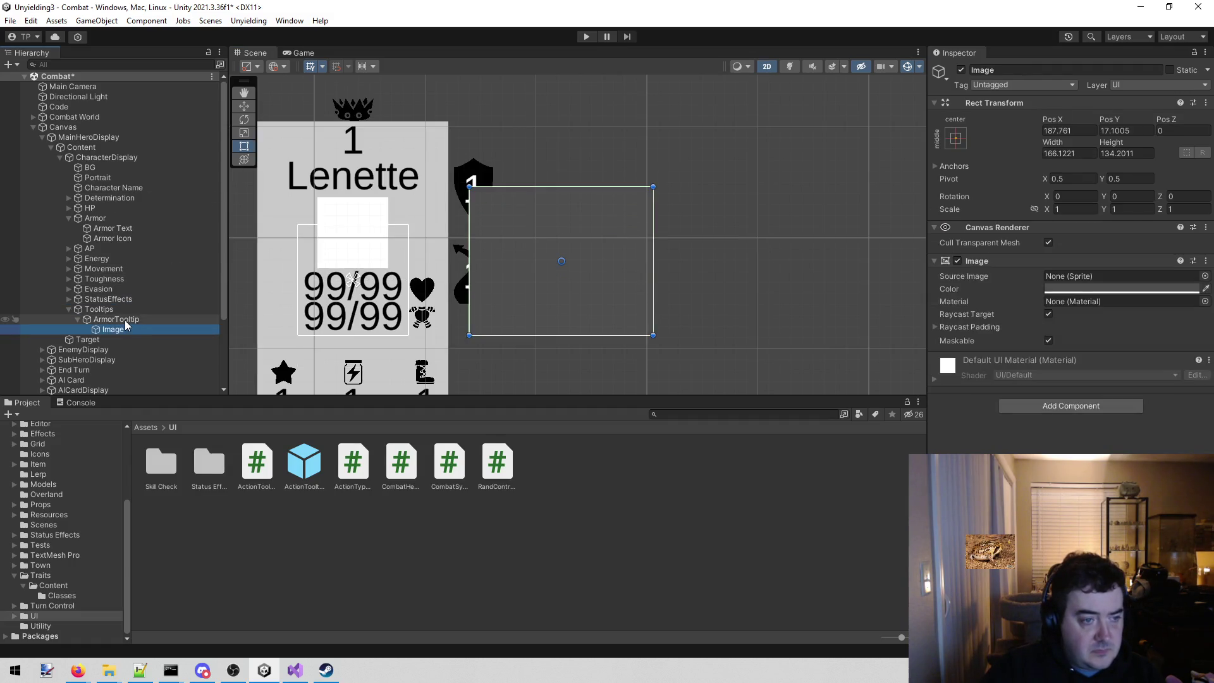
left_click(124, 320)
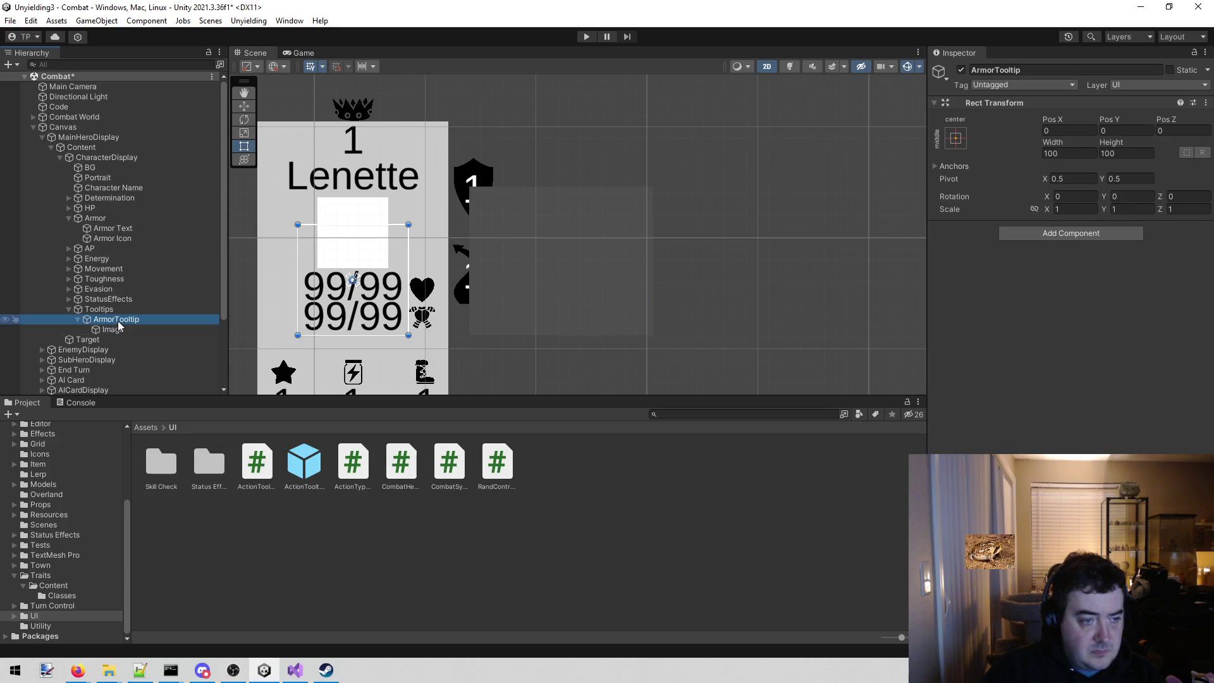
right_click(117, 323)
mouse_move(144, 505)
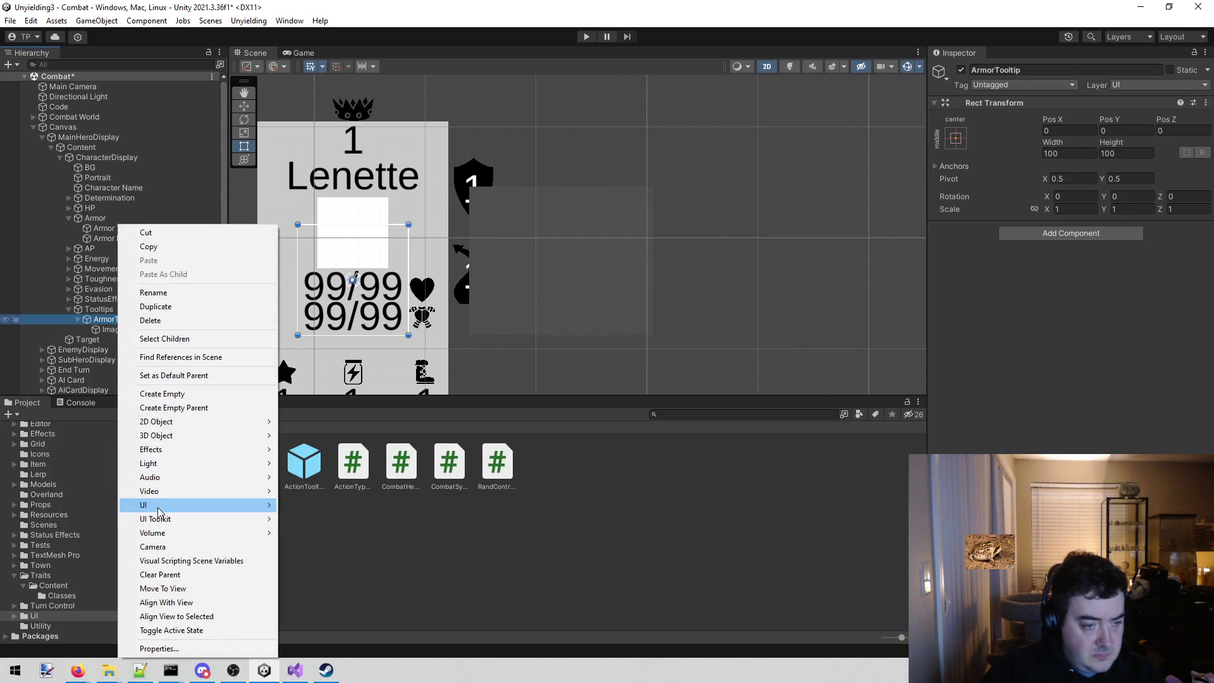
- Add a TextMeshPro child named Text under ArmorTooltip and move it over the tooltip box
left_click(362, 324)
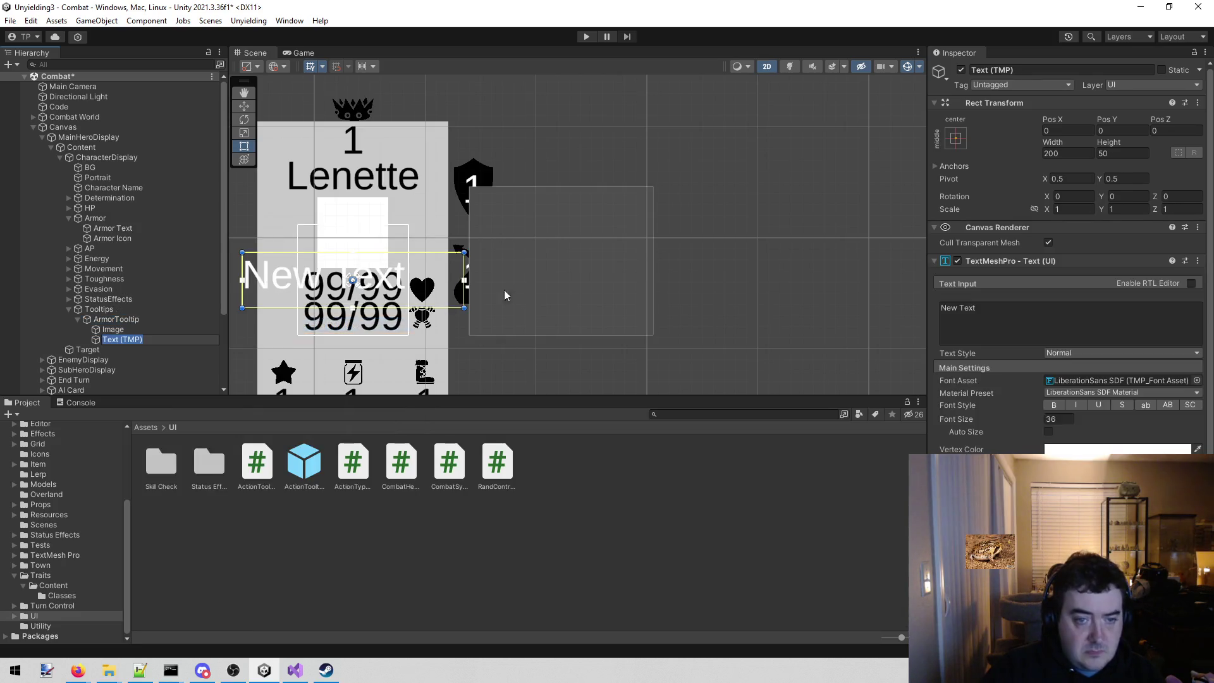
type("w")
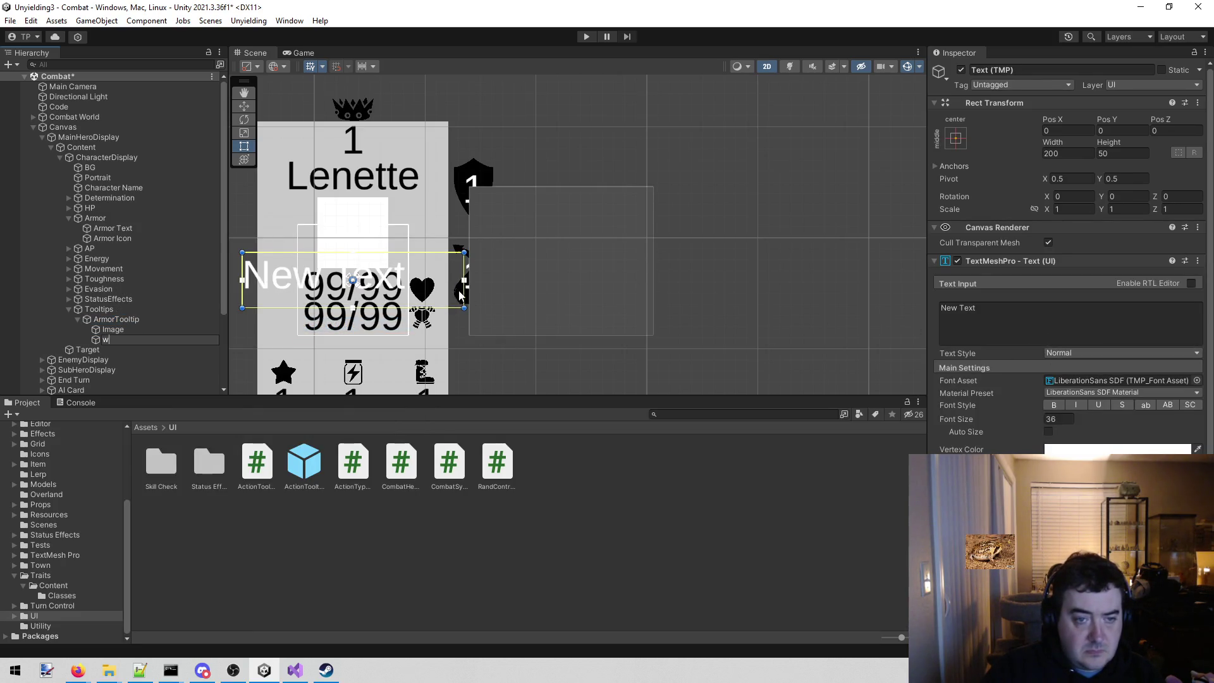
key("Return")
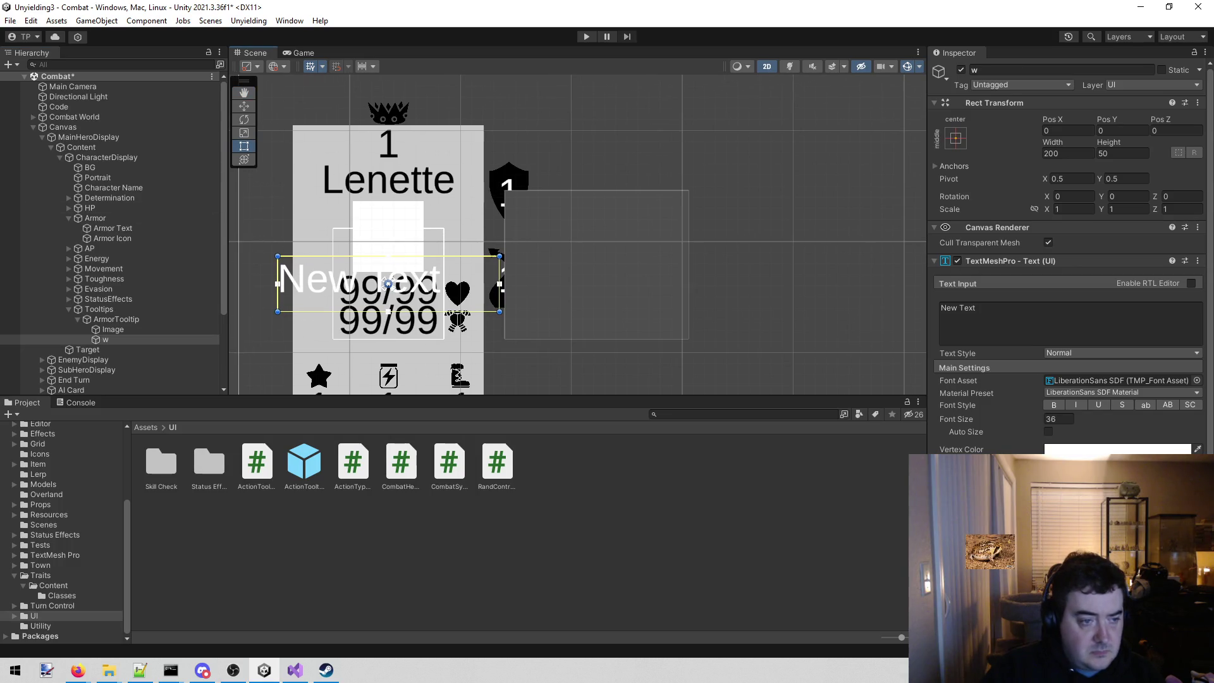
left_click(1002, 69)
type("Te")
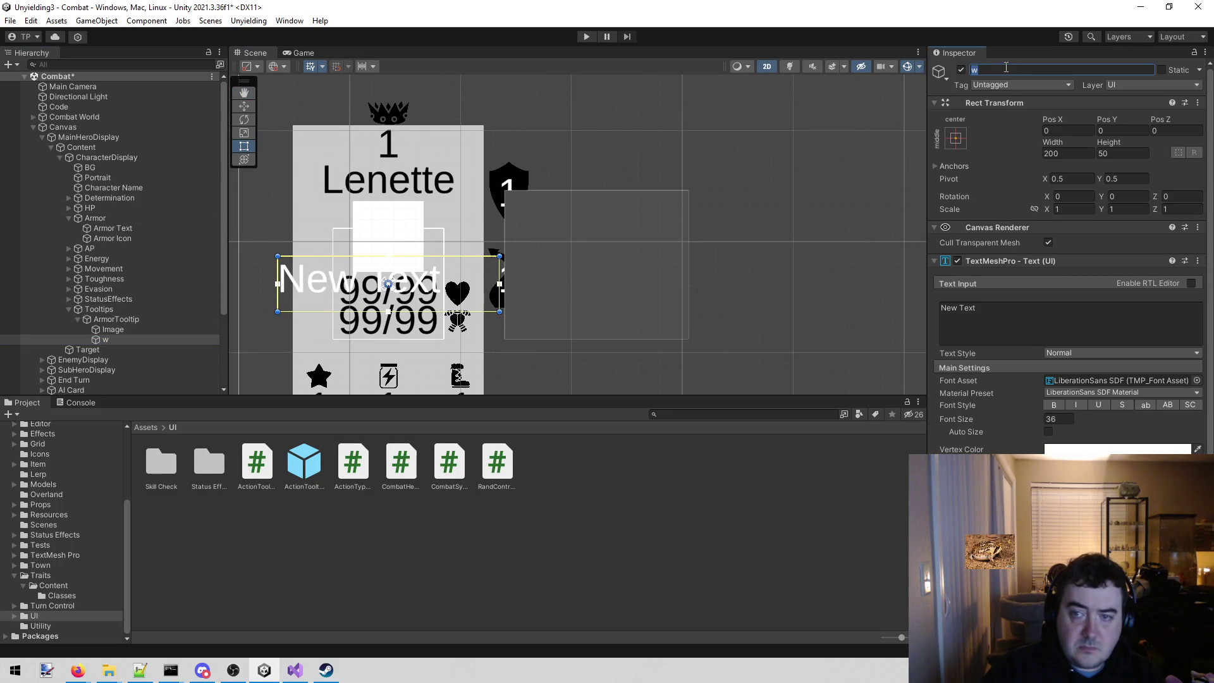
type("xt")
key("Return")
key("w")
left_click_drag(413, 276, 643, 273)
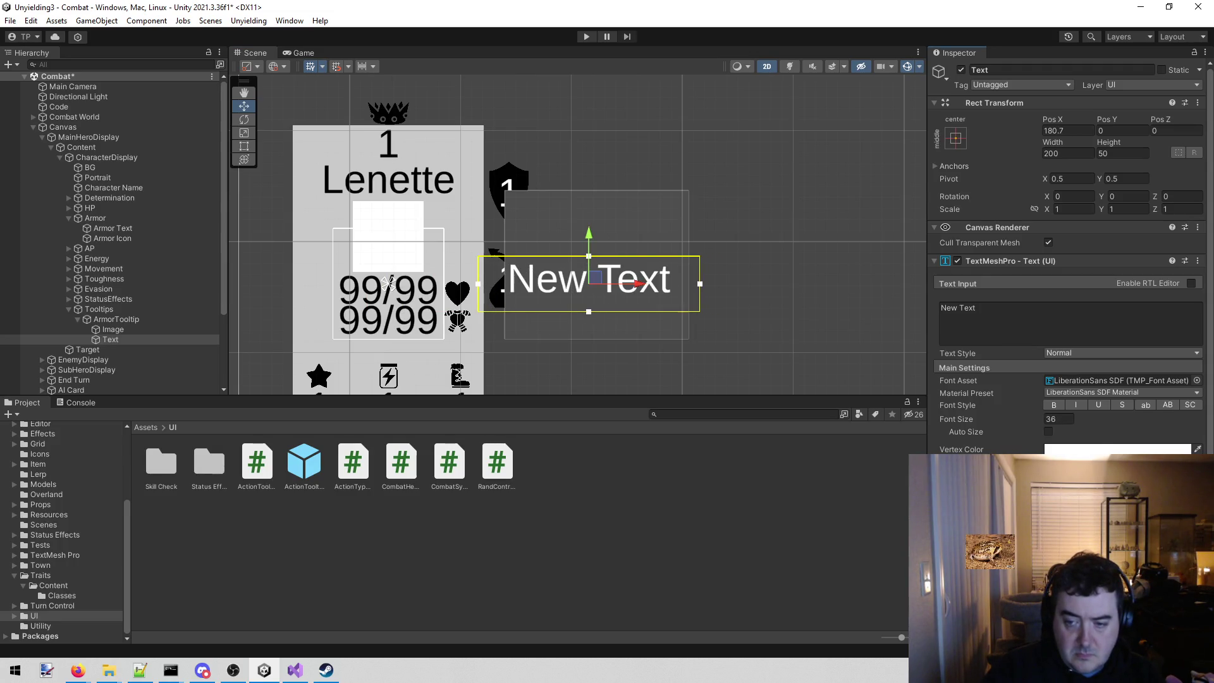
- Resize the Text box to fill the tooltip (about 166×134) and set font size 26
key("e")
key("t")
left_click_drag(546, 256, 549, 189)
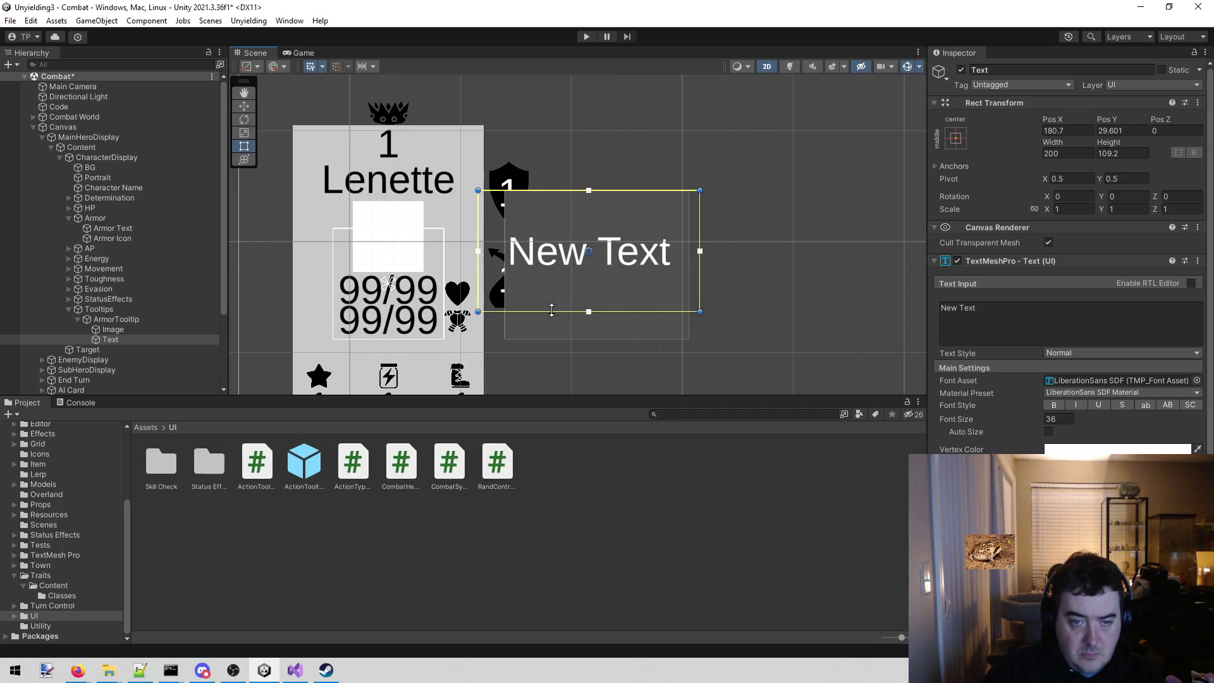
left_click_drag(552, 310, 552, 339)
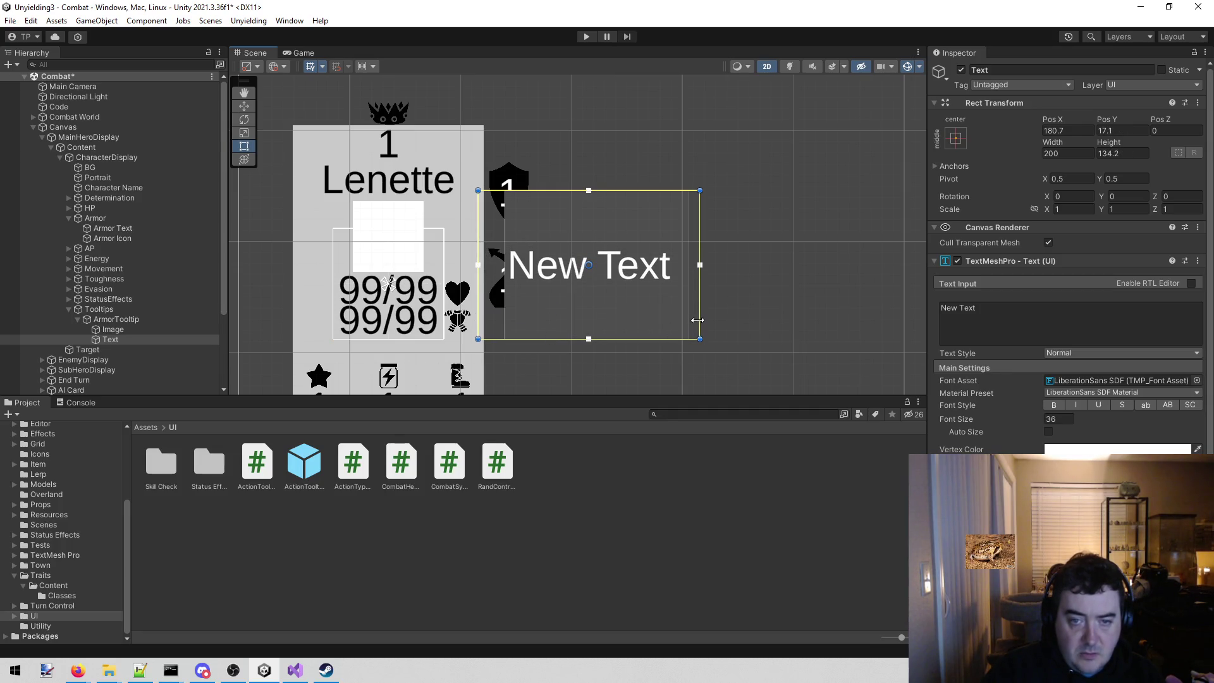
left_click_drag(697, 321, 688, 321)
left_click_drag(478, 217, 500, 217)
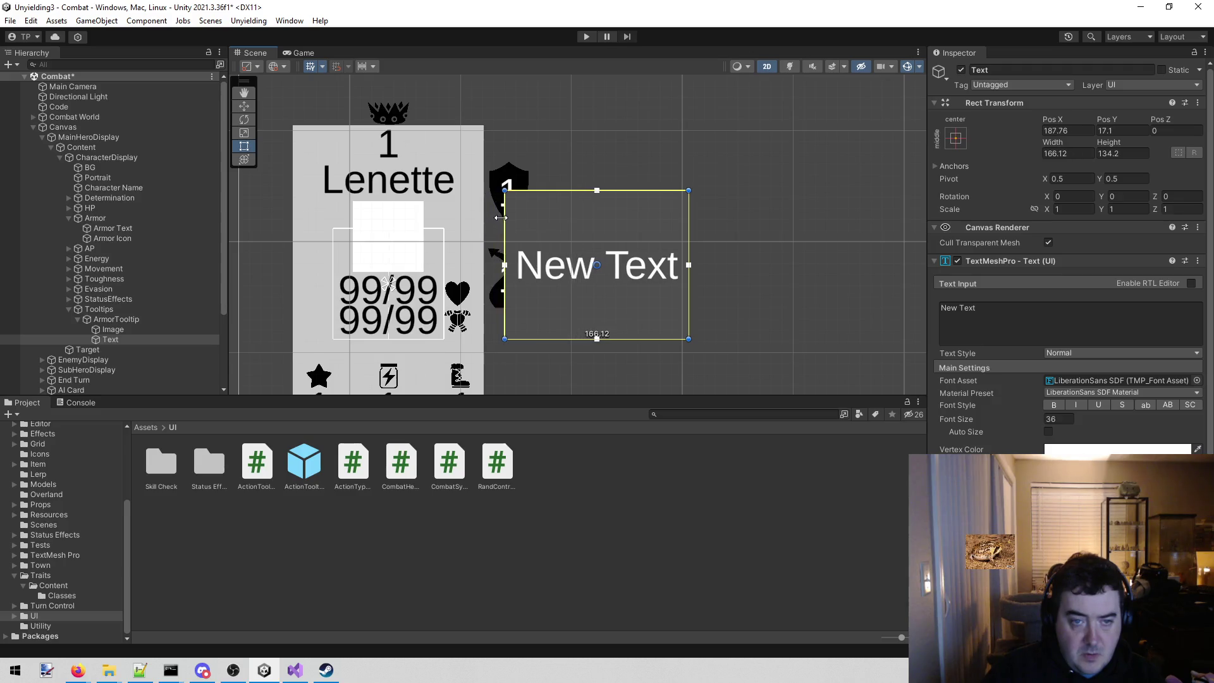
left_click(1051, 418)
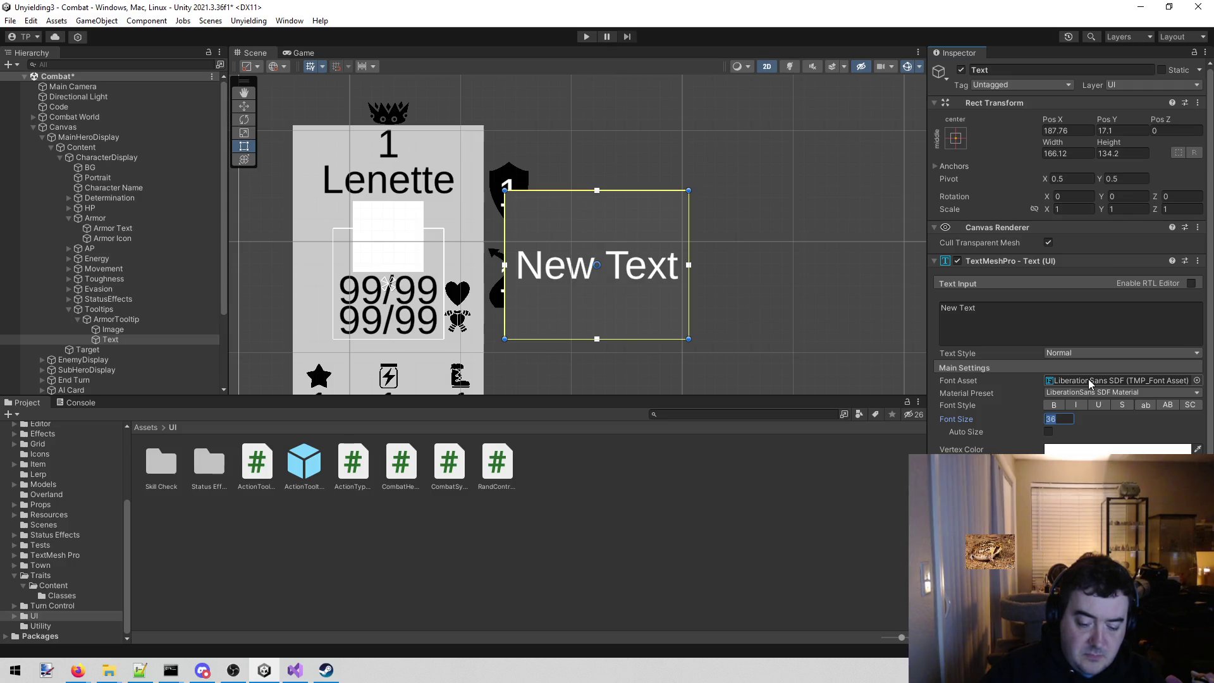
type("26")
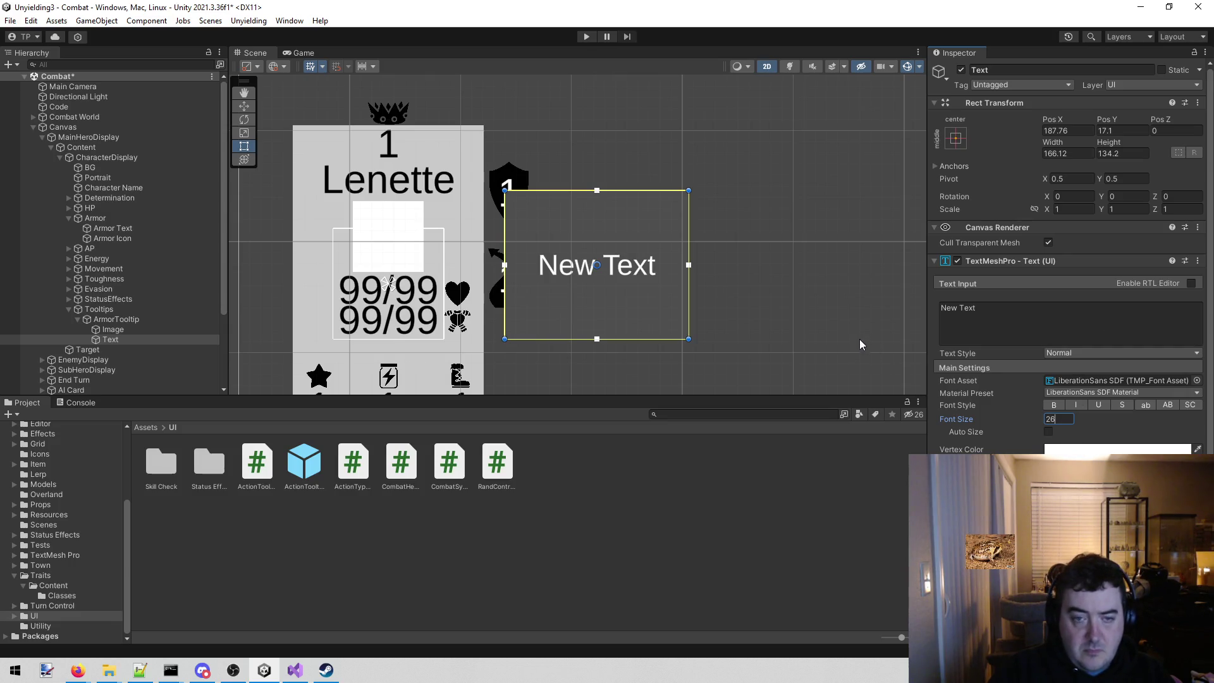
left_click(1050, 313)
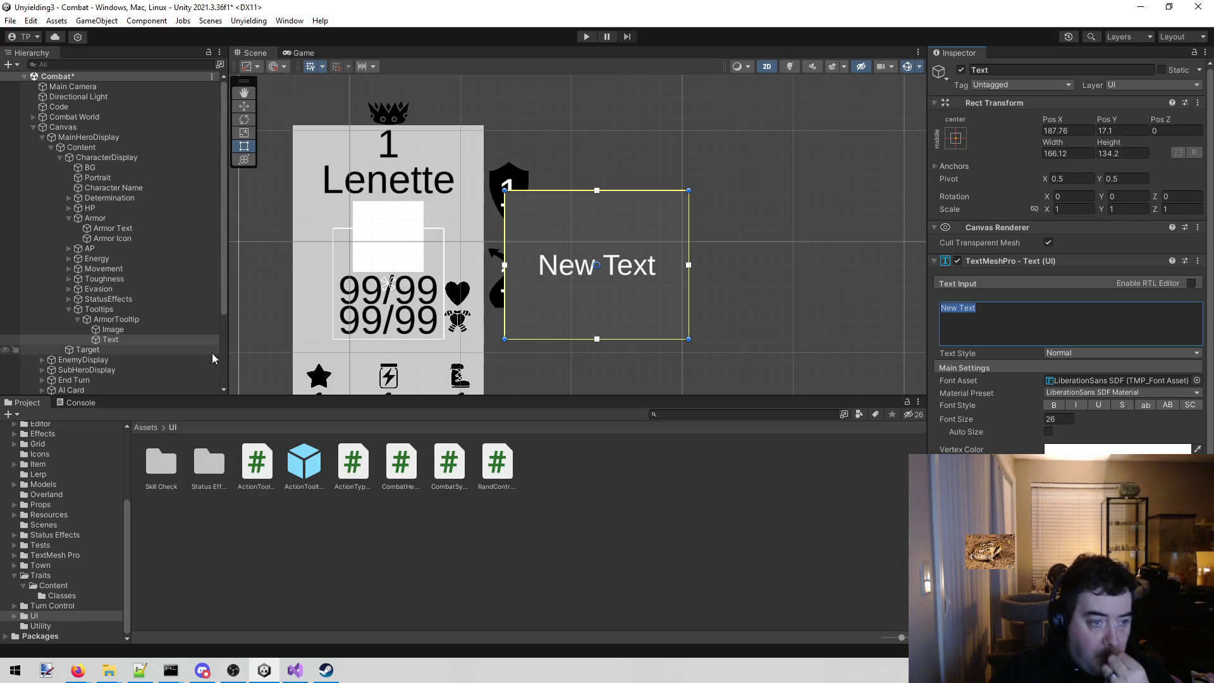
- Duplicate the text, rename the original to Title and make it read Armor
left_click(143, 331)
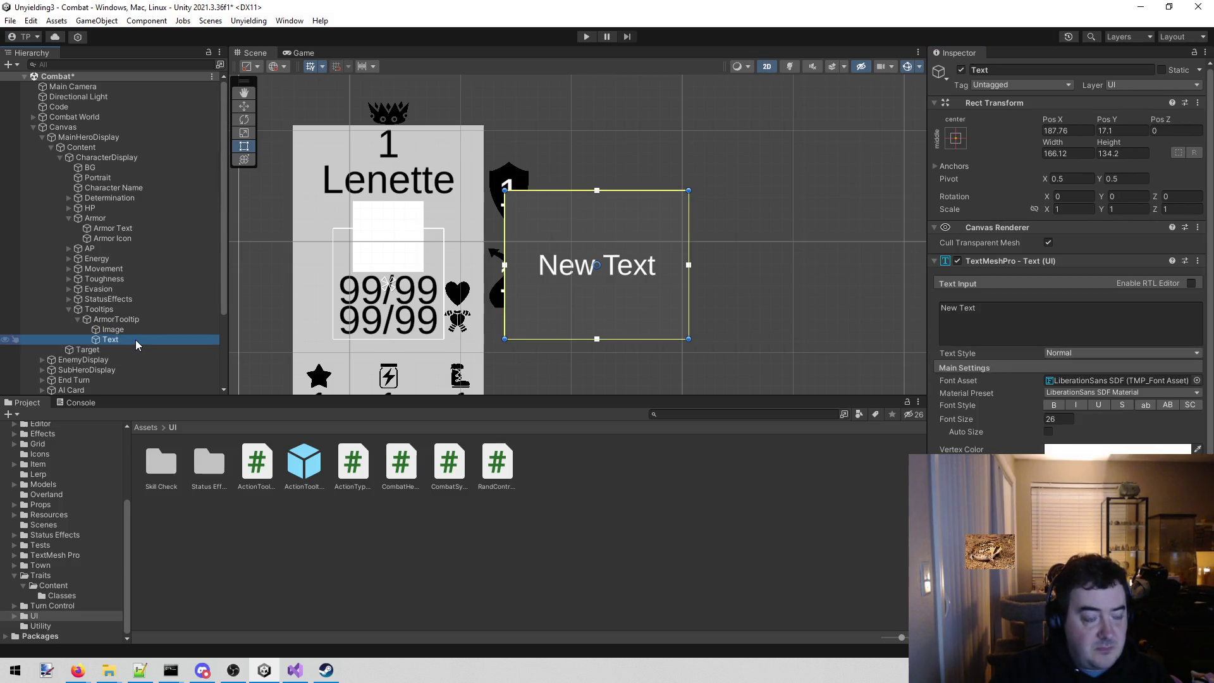
key("ctrl+d")
left_click(136, 340)
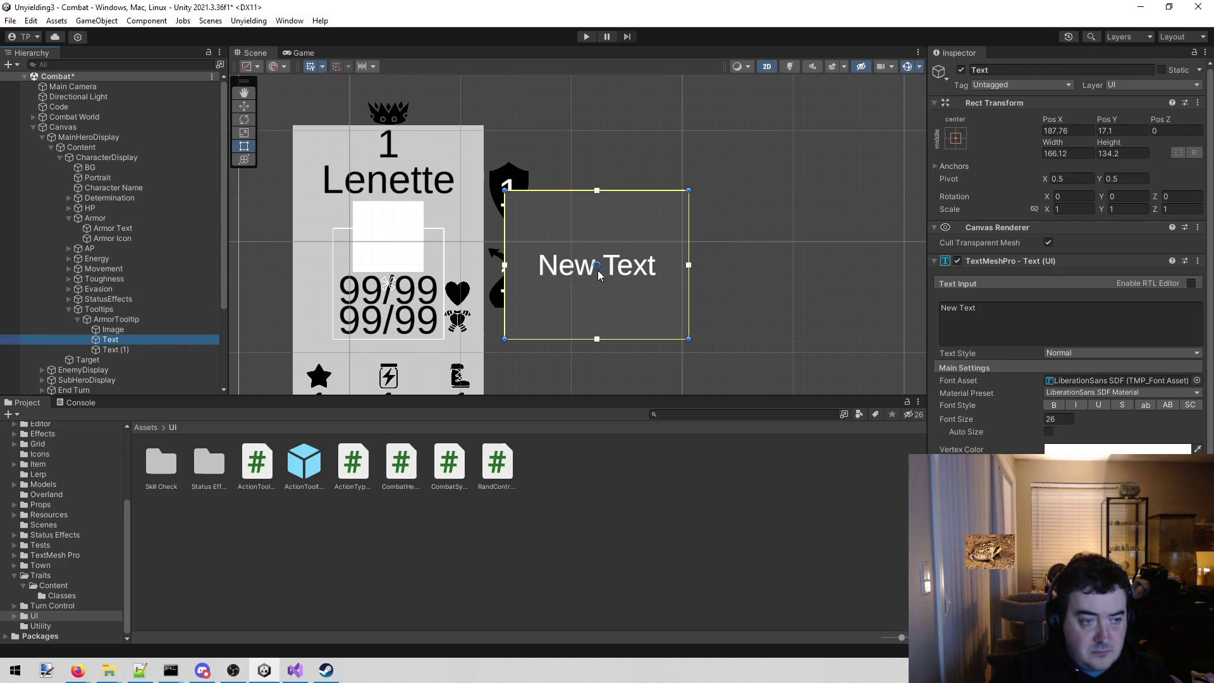
left_click(1045, 67)
type("Armor")
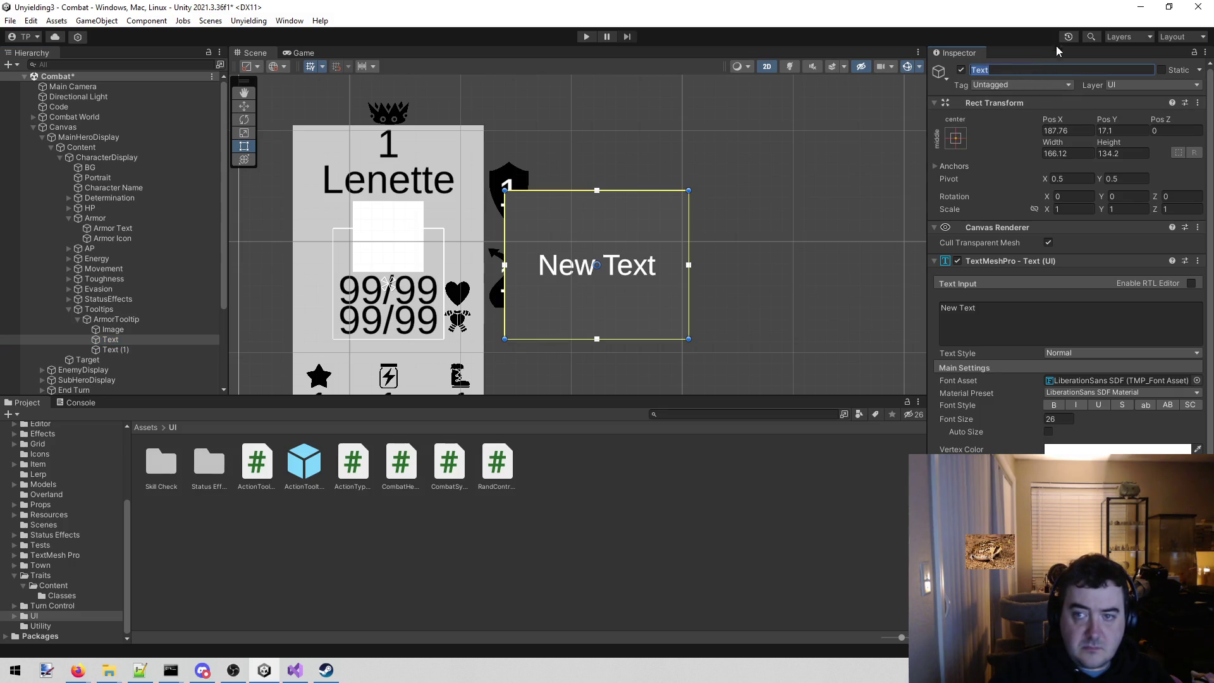
key("BackSpace")
key("BackSpace")
key("BackSpace")
type("mor")
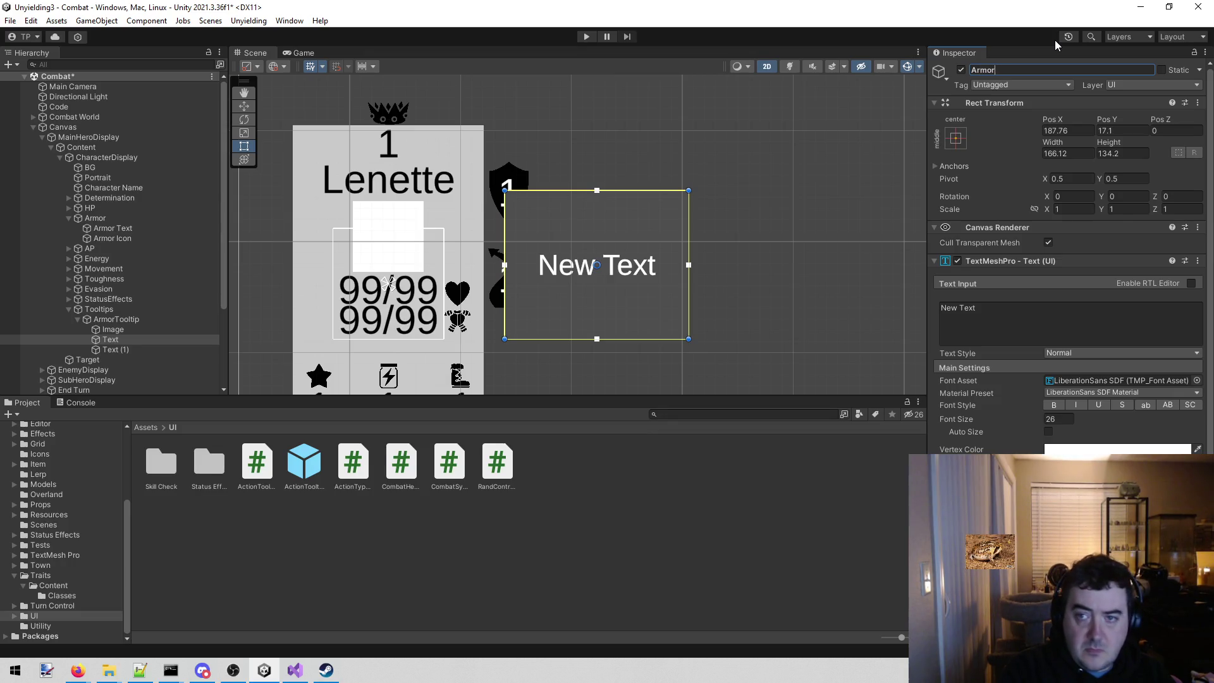
key("BackSpace")
key("BackSpace")
key("BackSpace")
key("BackSpace")
key("BackSpace")
type("Title")
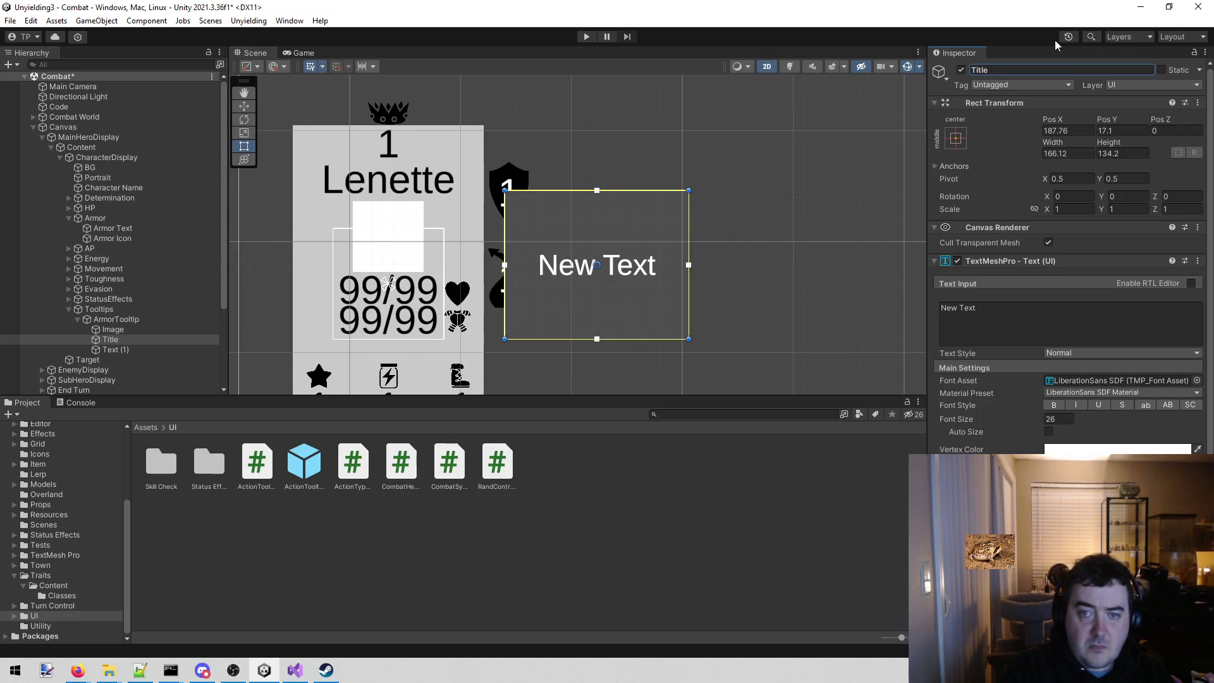
left_click(1026, 322)
type("Armor")
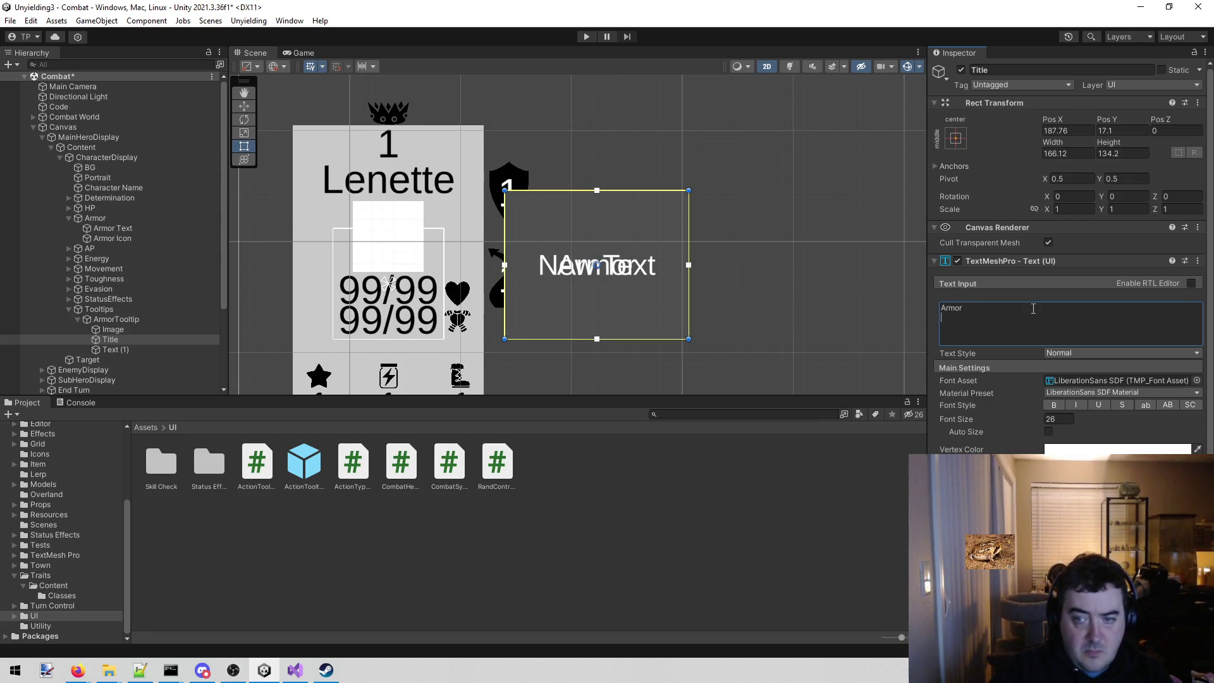
- Name the duplicate Body and shrink the Armor title to a top strip
left_click(174, 347)
left_click(1044, 69)
type("Body")
key("Return")
left_click(133, 342)
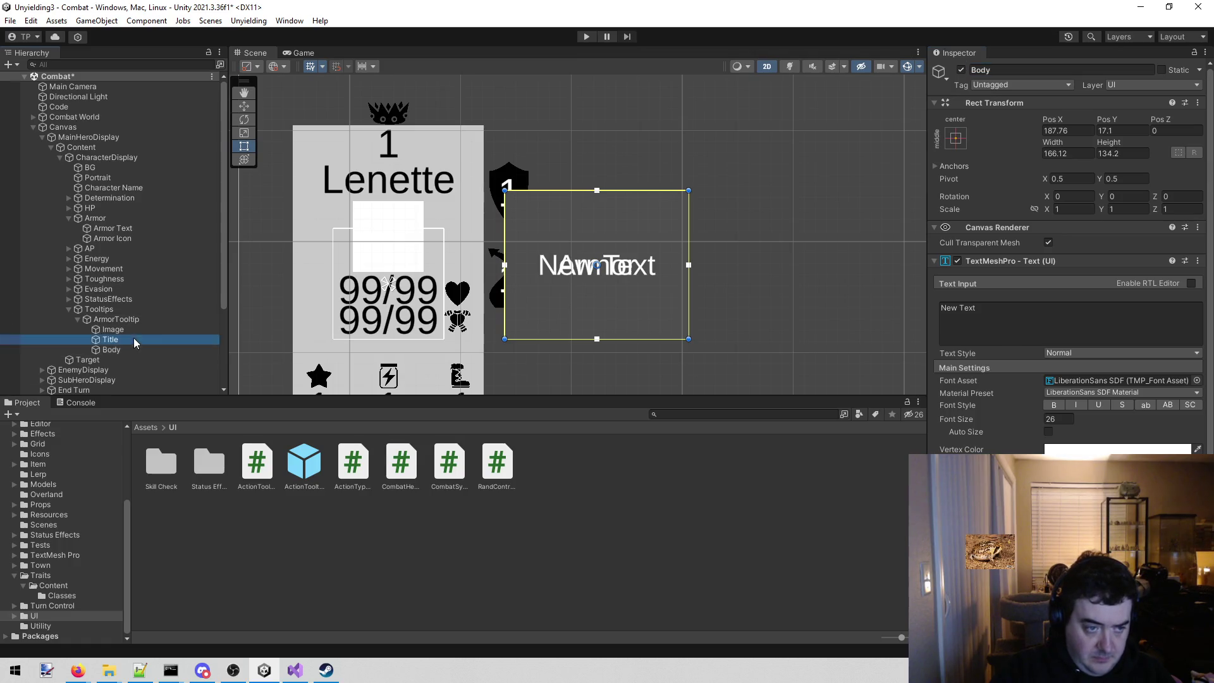
scroll(796, 314, "up", 2)
left_click_drag(574, 349, 606, 189)
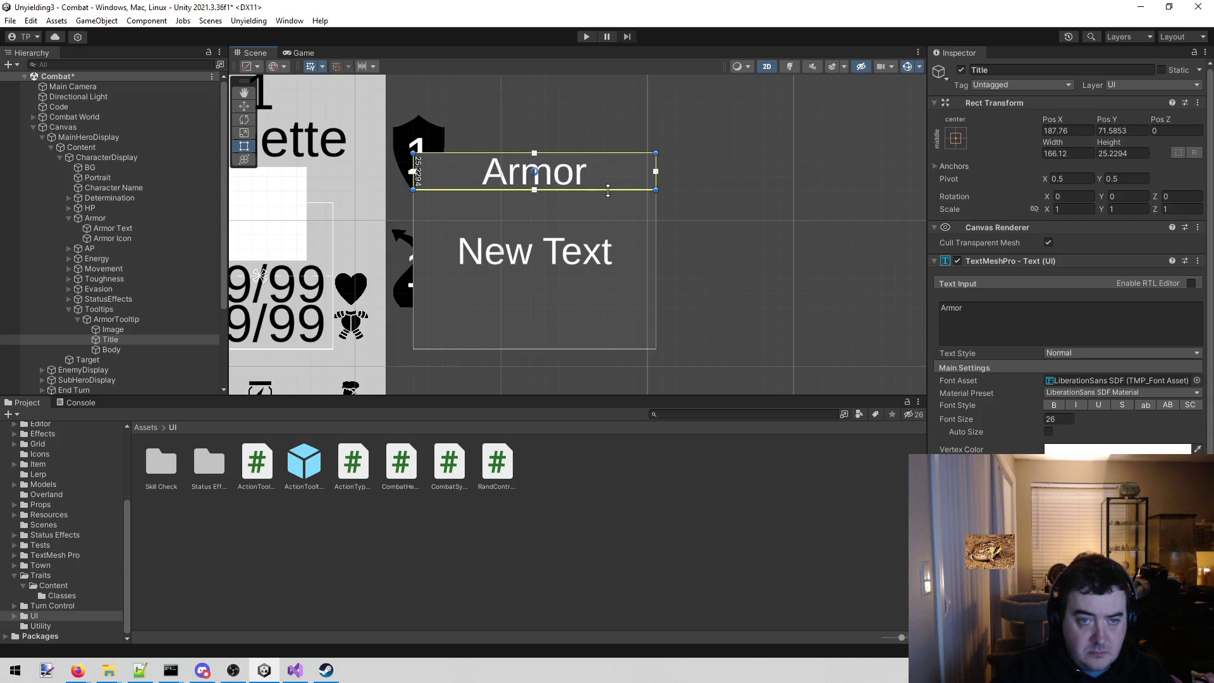
- Lower the Body text below the title and make the Armor title bold
left_click(104, 349)
left_click_drag(608, 153, 613, 191)
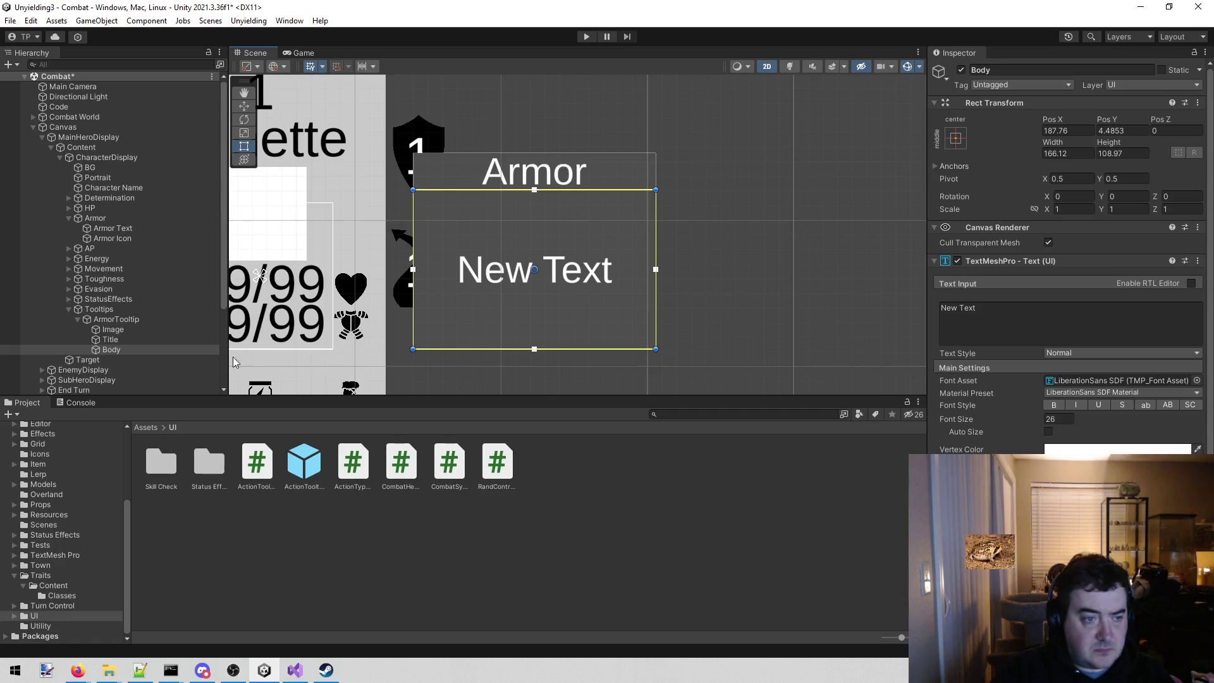
left_click(134, 339)
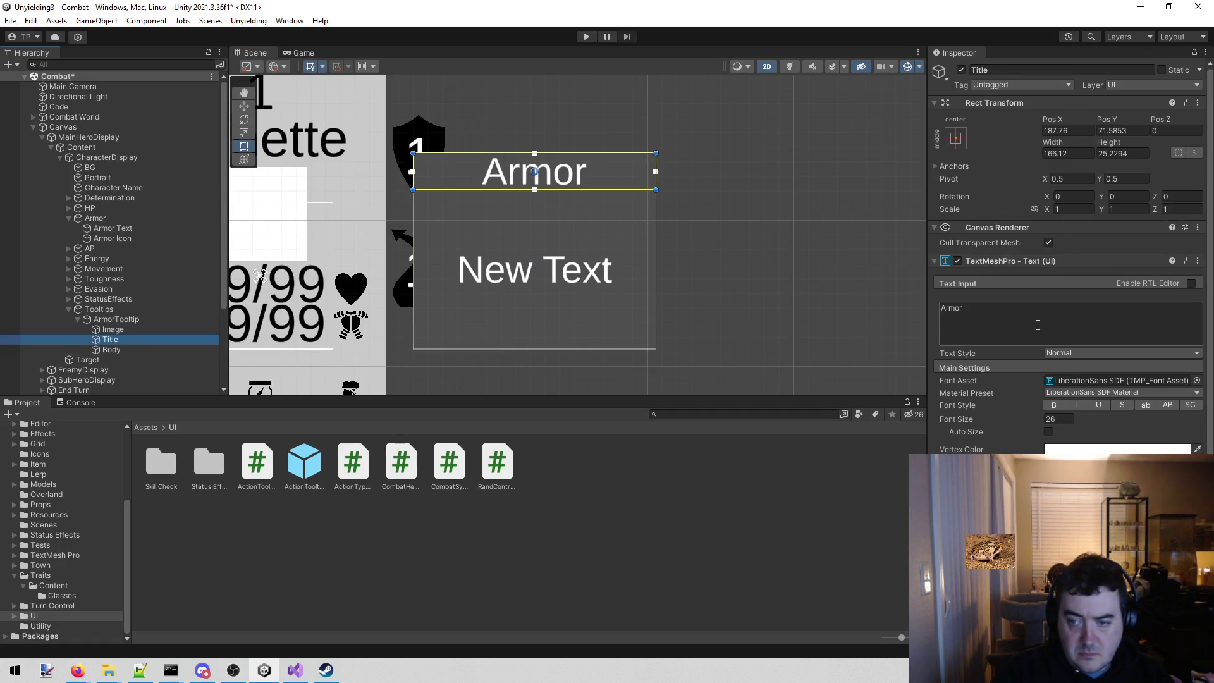
left_click(1054, 405)
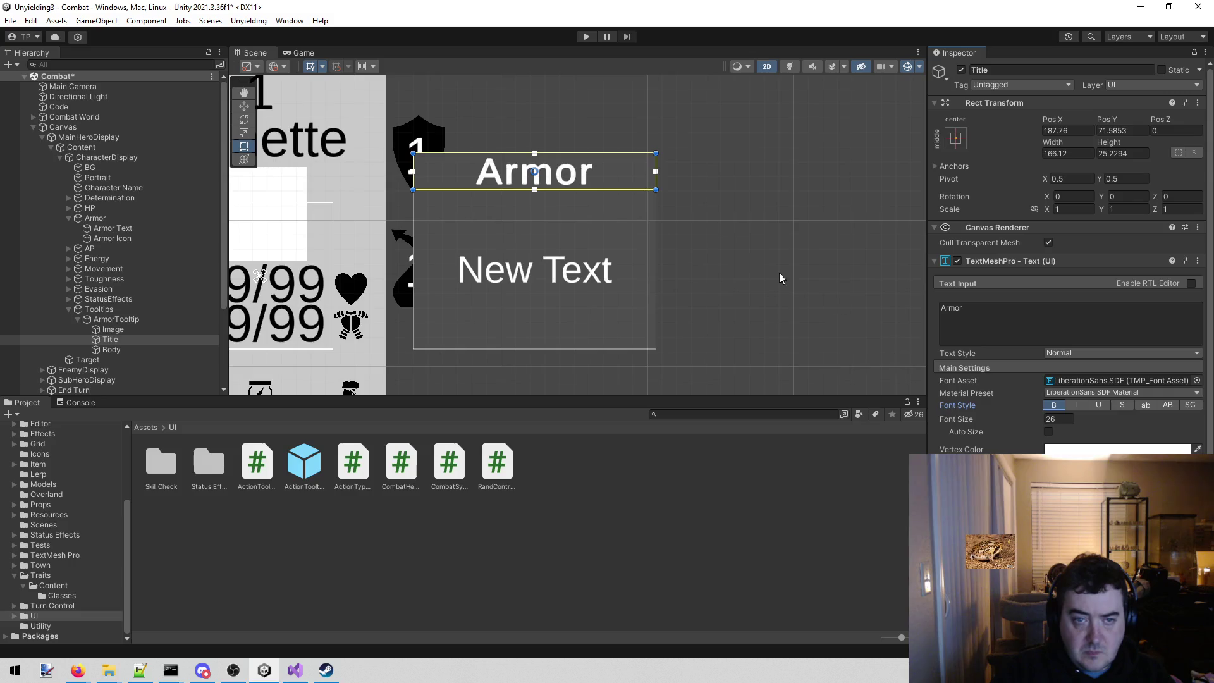
left_click(138, 350)
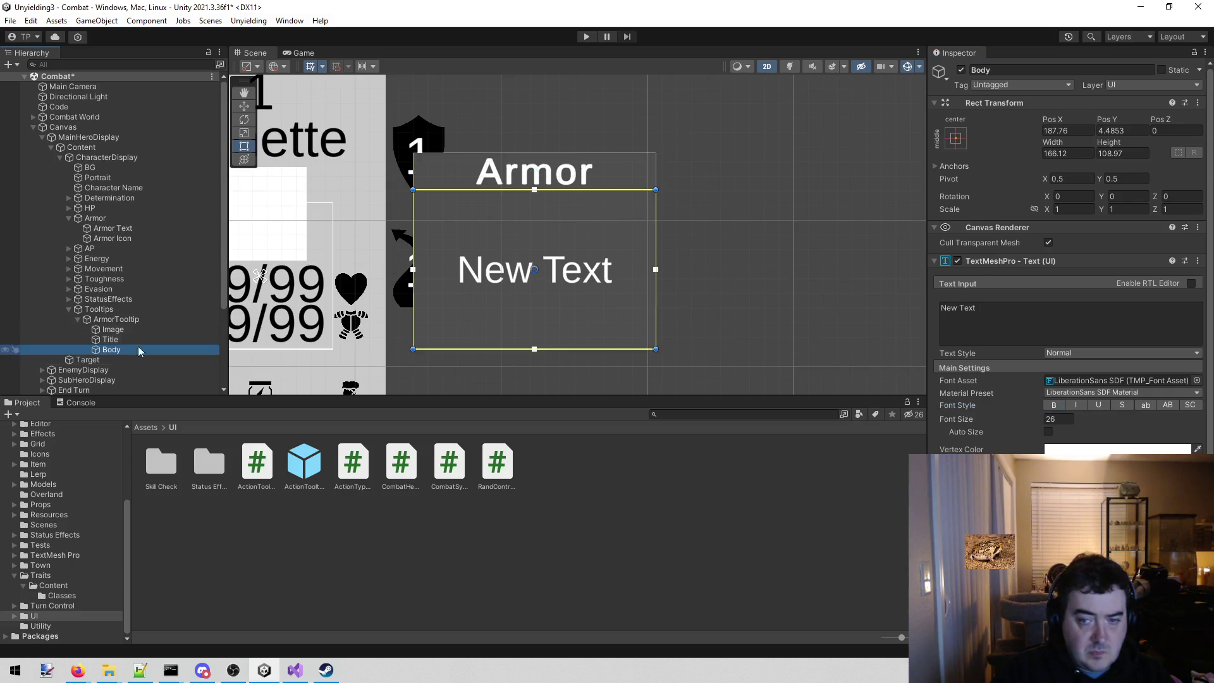
scroll(487, 263, "down", 3)
scroll(503, 219, "down", 2)
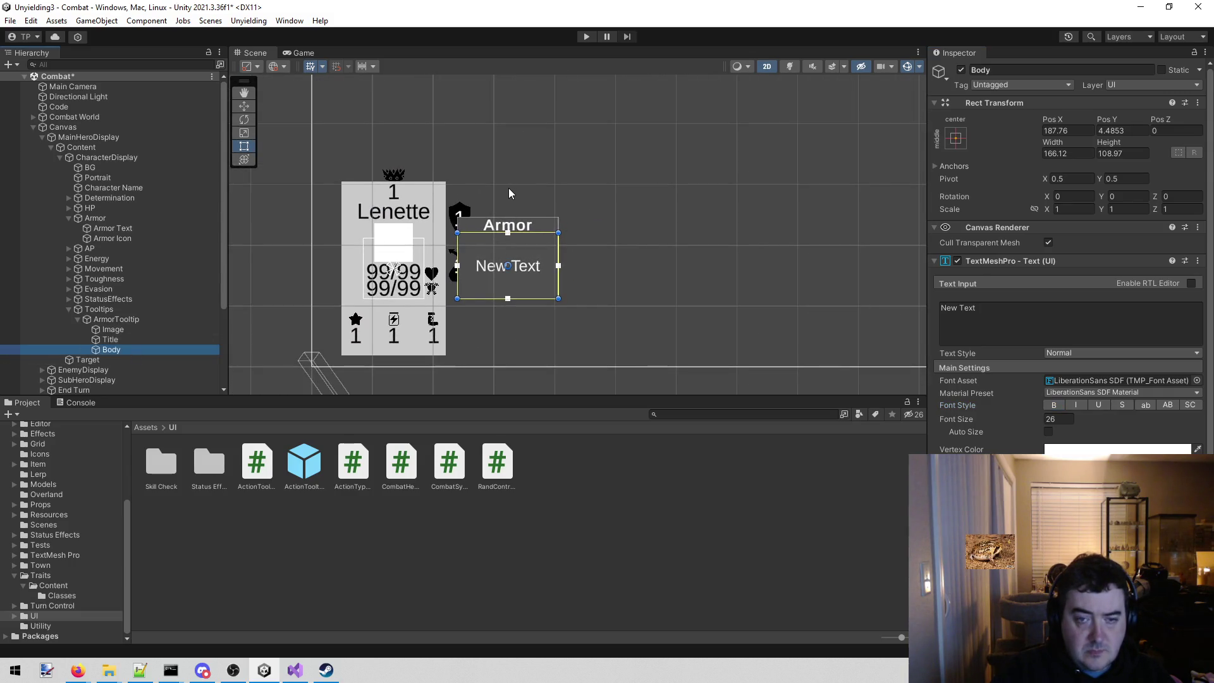
scroll(509, 188, "up", 1)
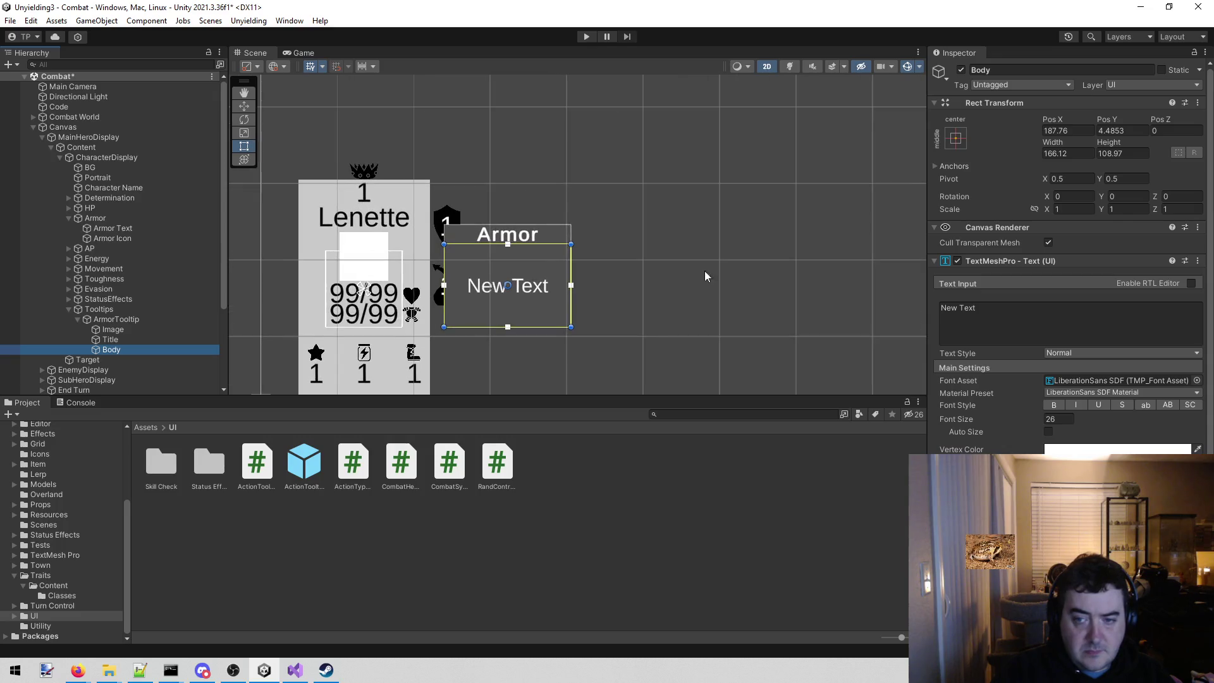
- Switch to Visual Studio and open Character.cs via the solution file search
left_click(306, 674)
left_click(661, 313)
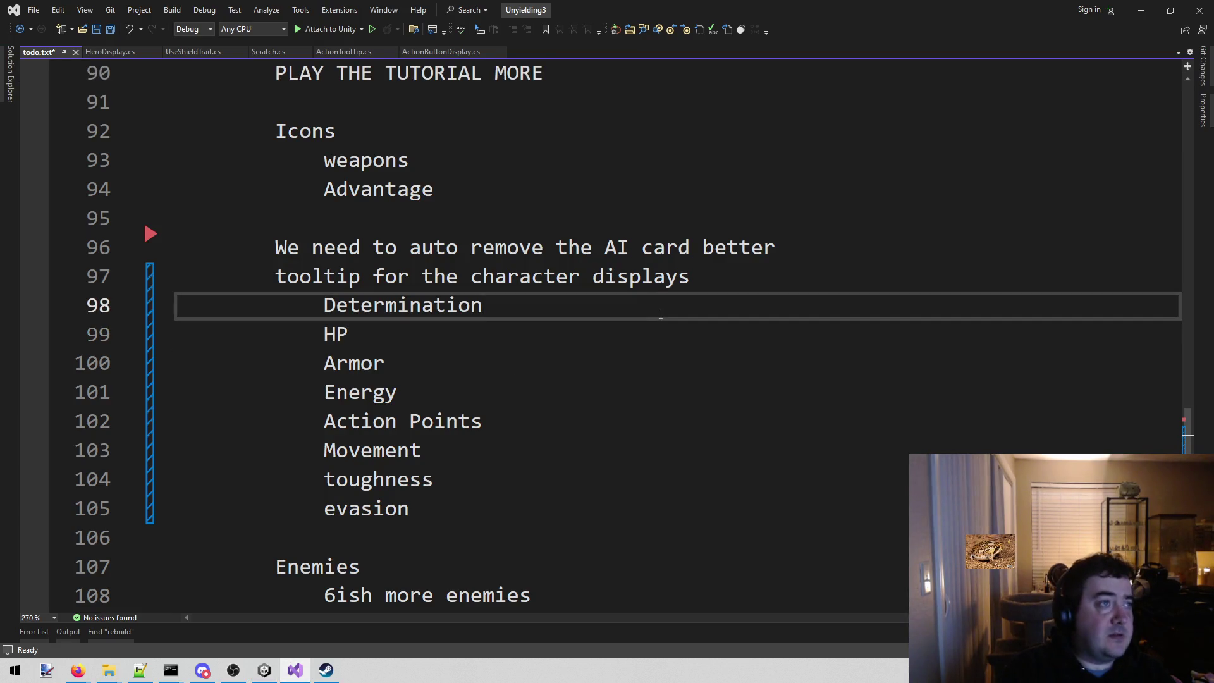
key("alt+shift+o")
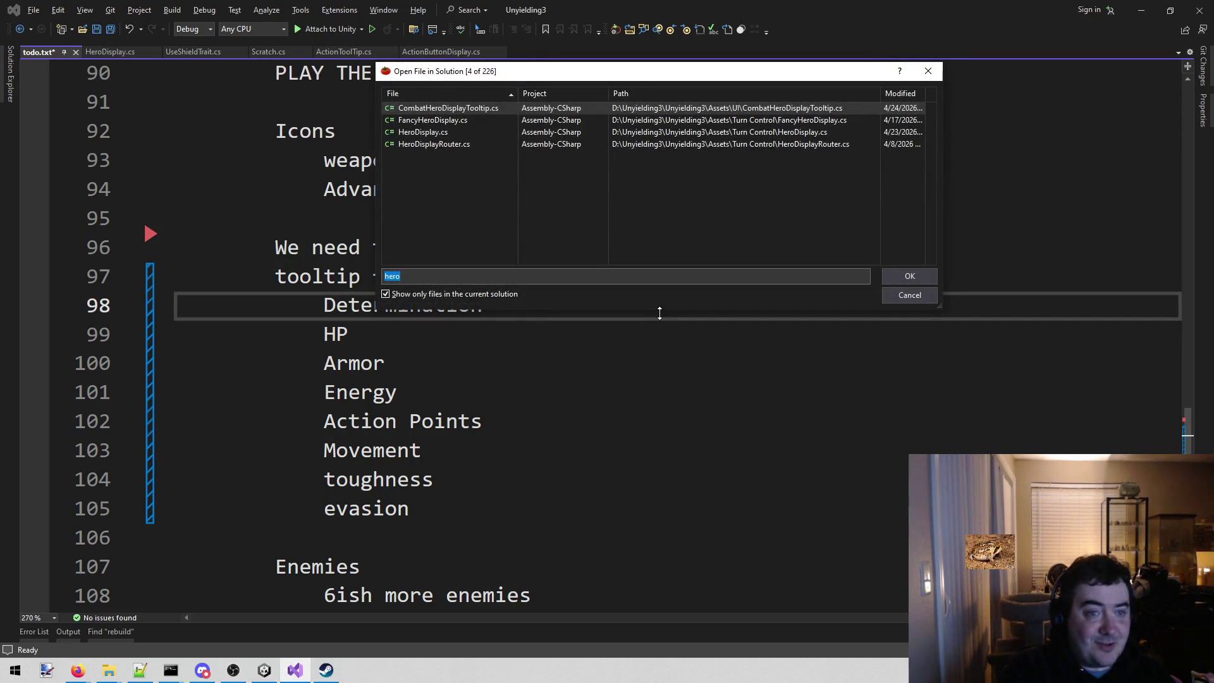
type("chara")
key("Up")
key("Return")
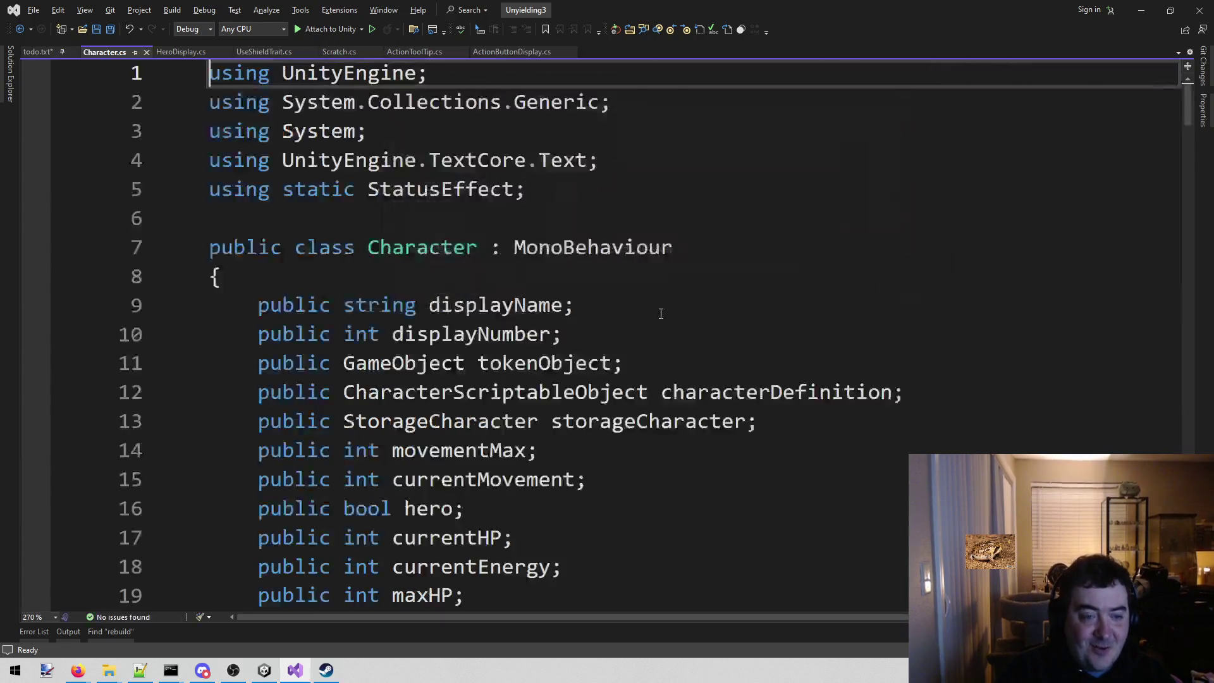
scroll(726, 304, "down", 6)
scroll(724, 303, "down", 6)
scroll(726, 304, "down", 6)
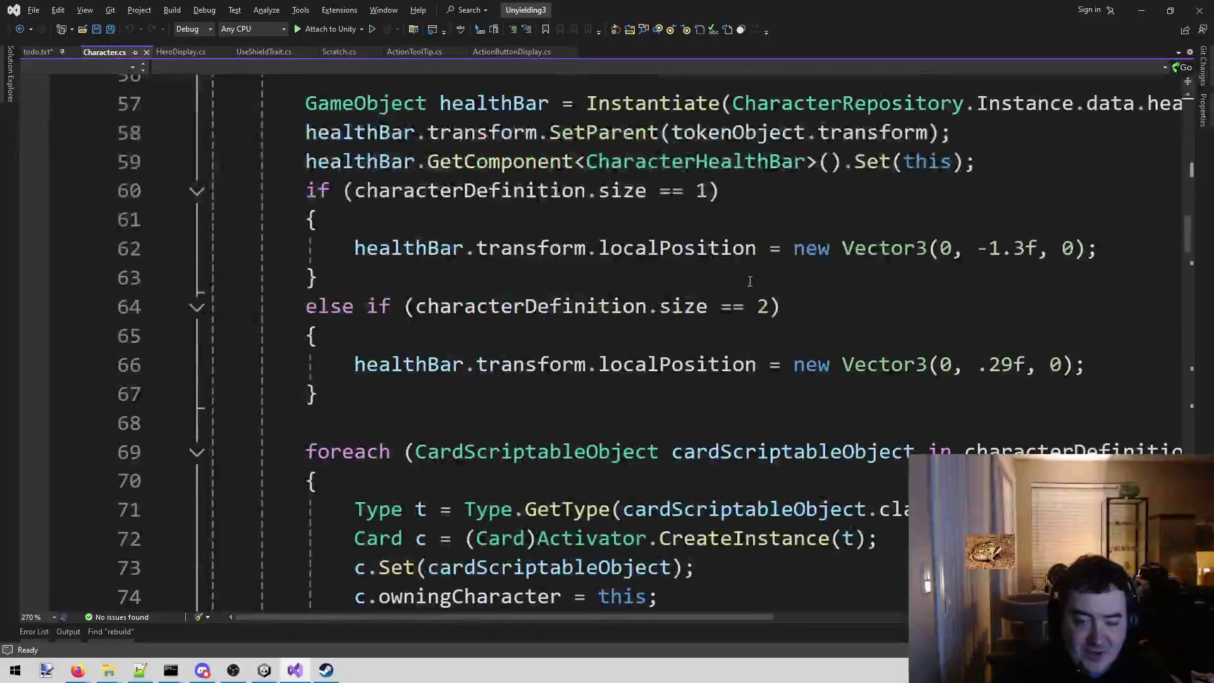
scroll(738, 365, "down", 3)
- Search Character.cs for "armor" through to RefillArmor, then return to Unity
key("ctrl+f")
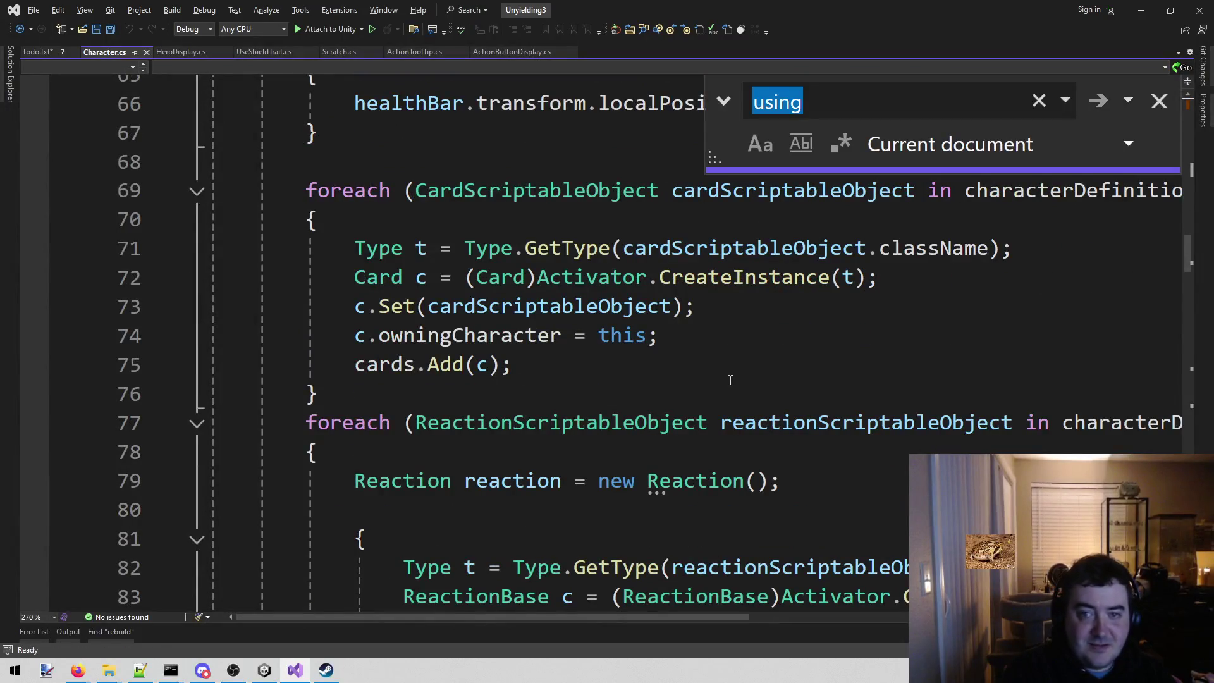
type("armor")
key("Return")
key("Return")
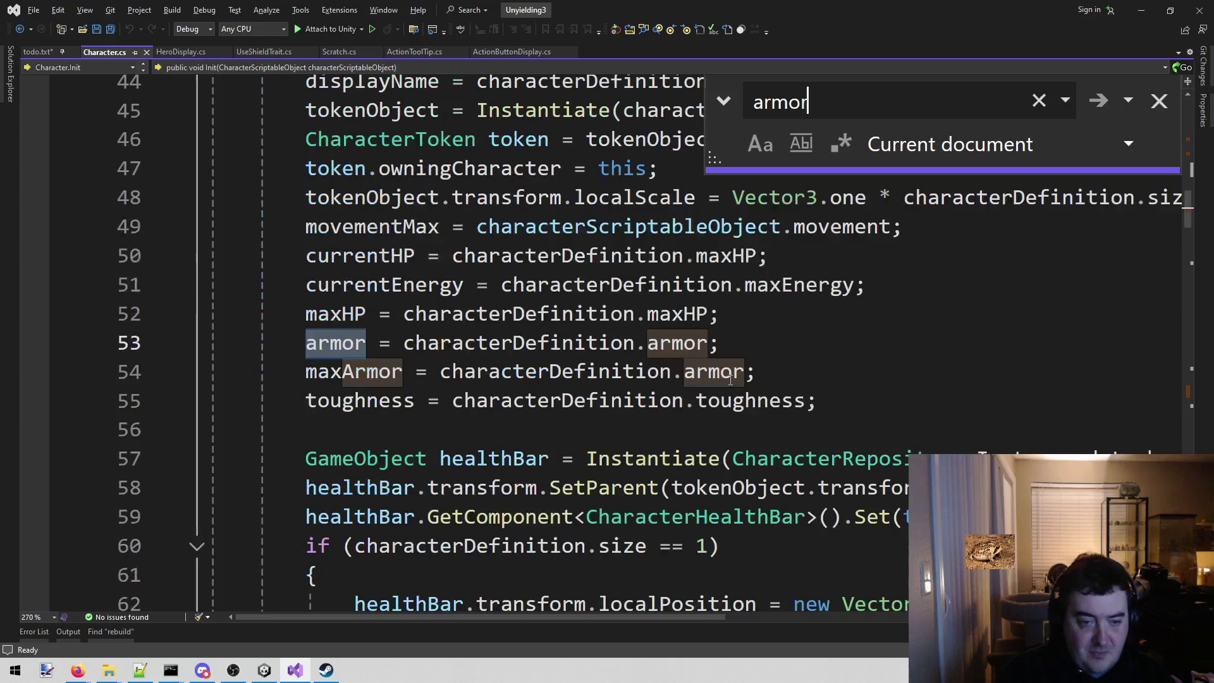
key("Return")
key("Return")
key("Return")
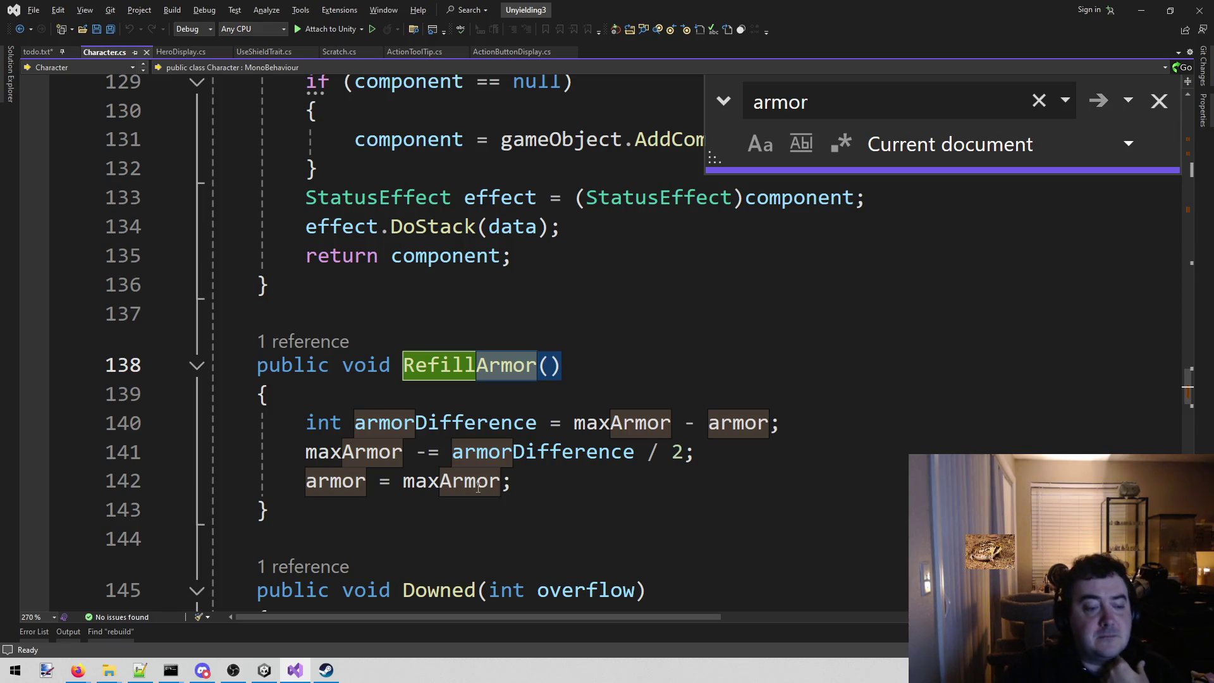
left_click(264, 671)
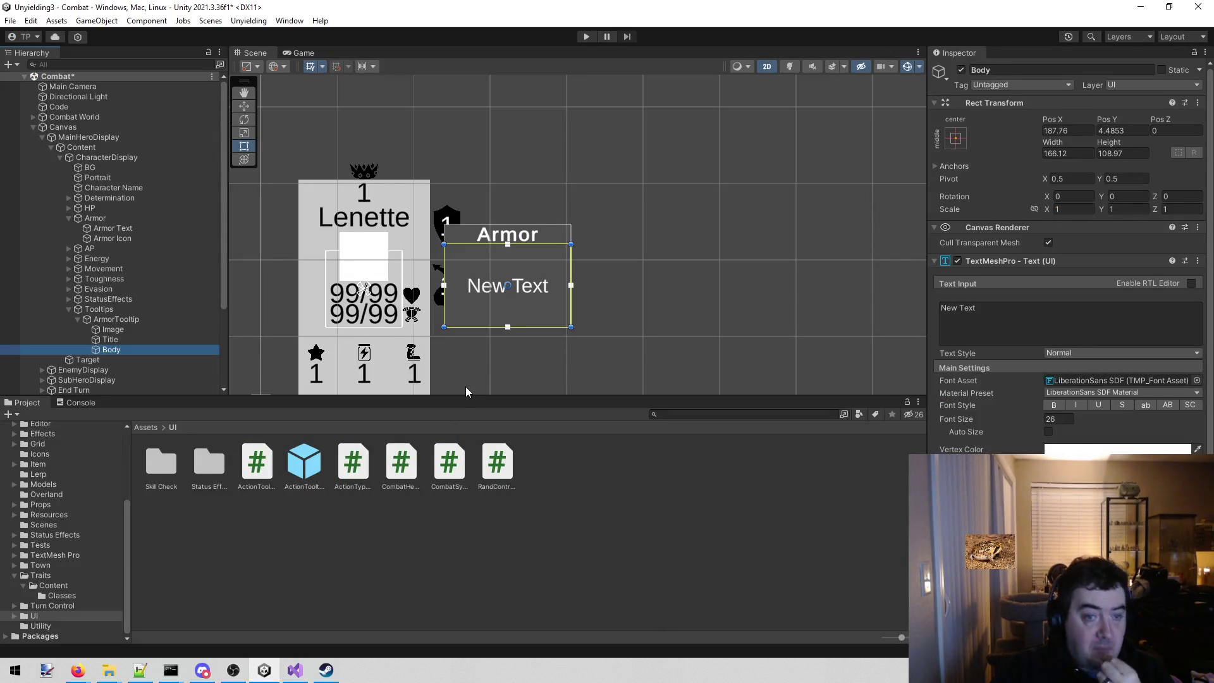
left_click(77, 670)
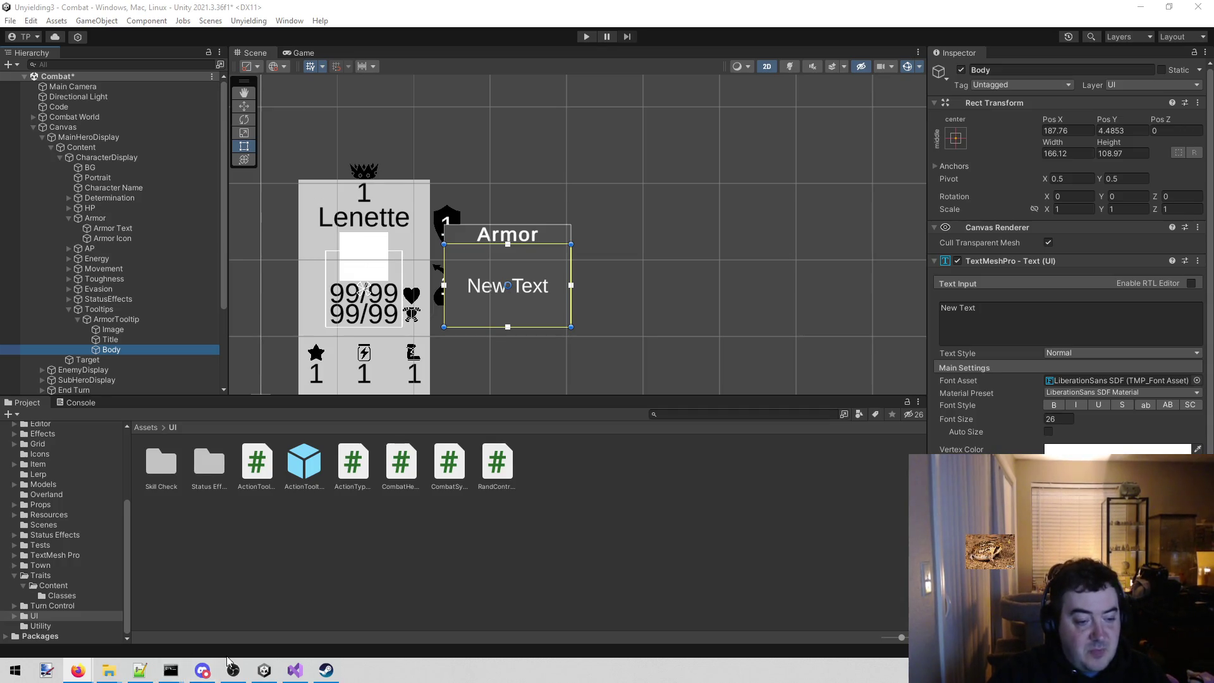
- Add the scene-text note and indented "Scriptable object!" reminder under evasion in todo.txt
left_click(295, 671)
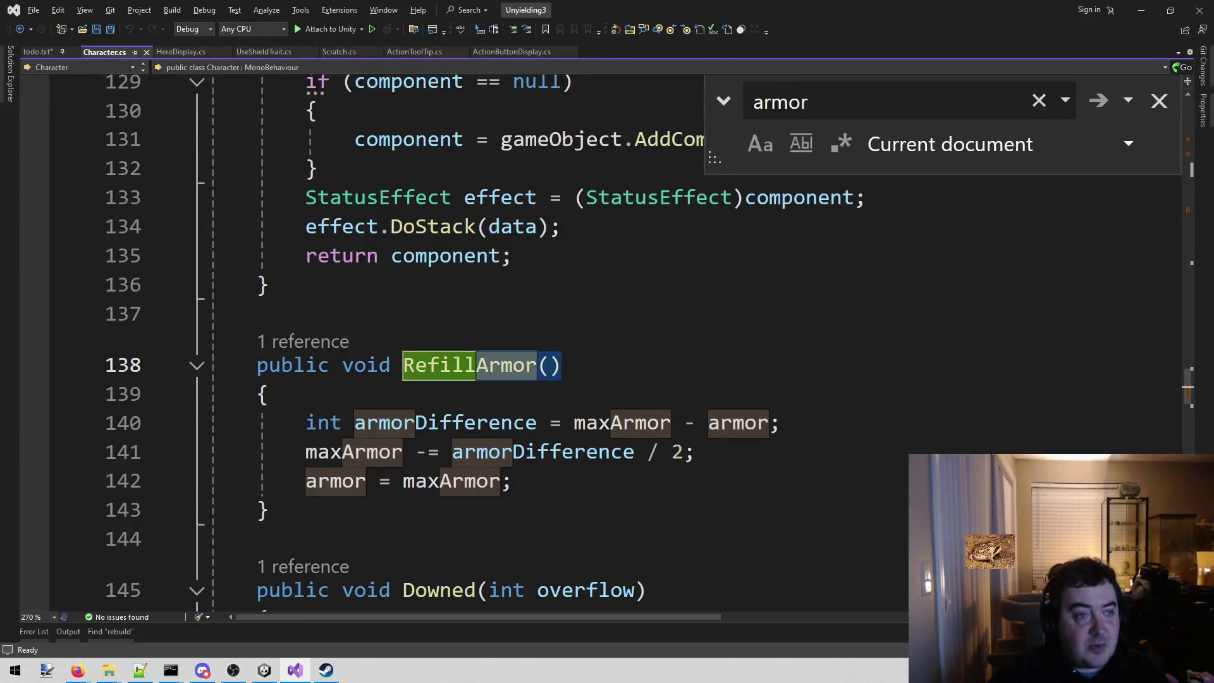
left_click(38, 51)
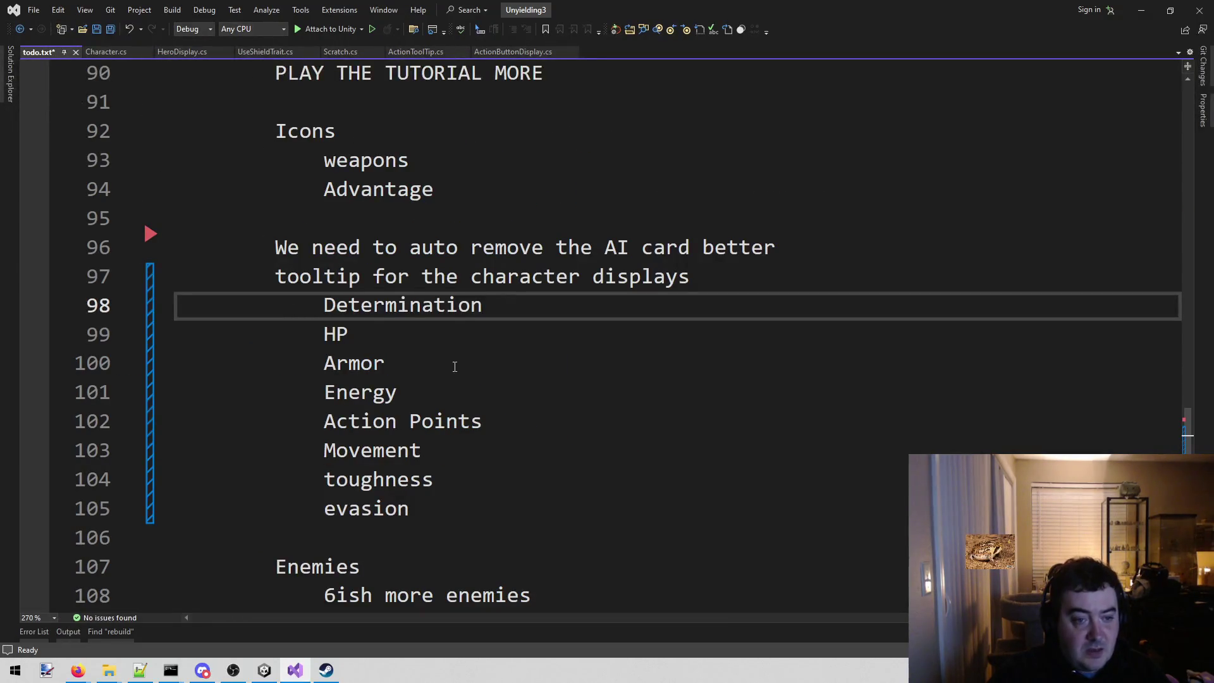
left_click(490, 506)
key("Return")
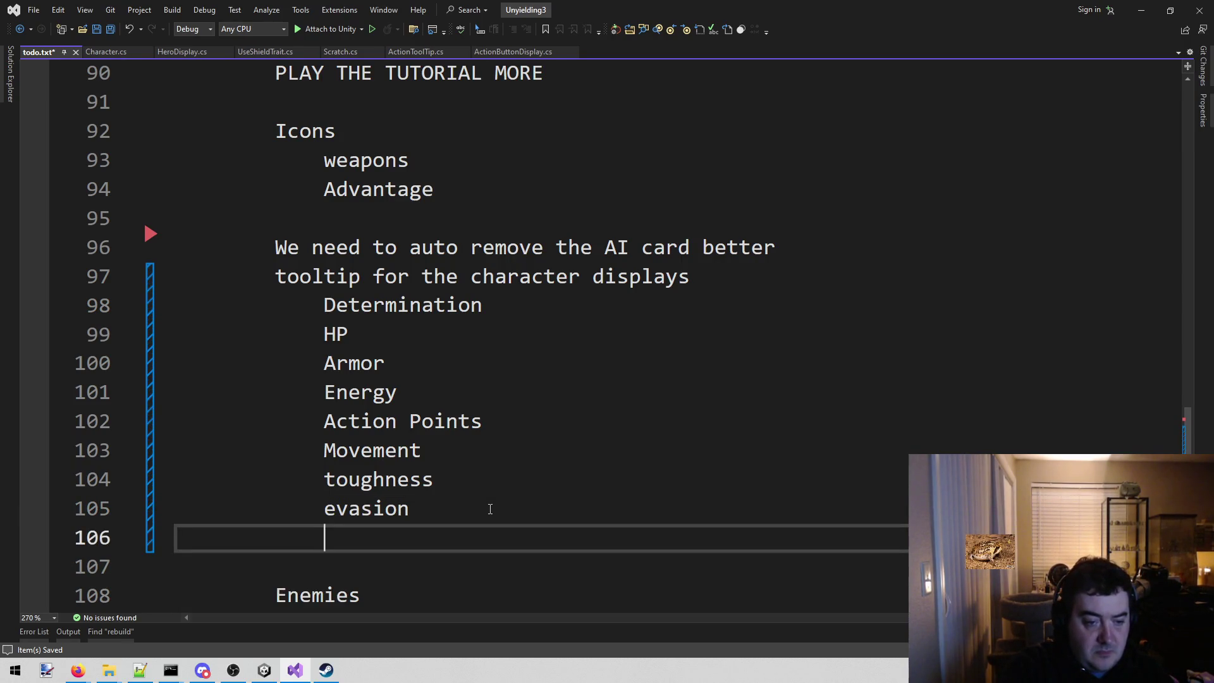
type("Tooltip text should not live in the scene")
key("Return")
key("Tab")
type("Scriptable object")
key("BackSpace")
type("!")
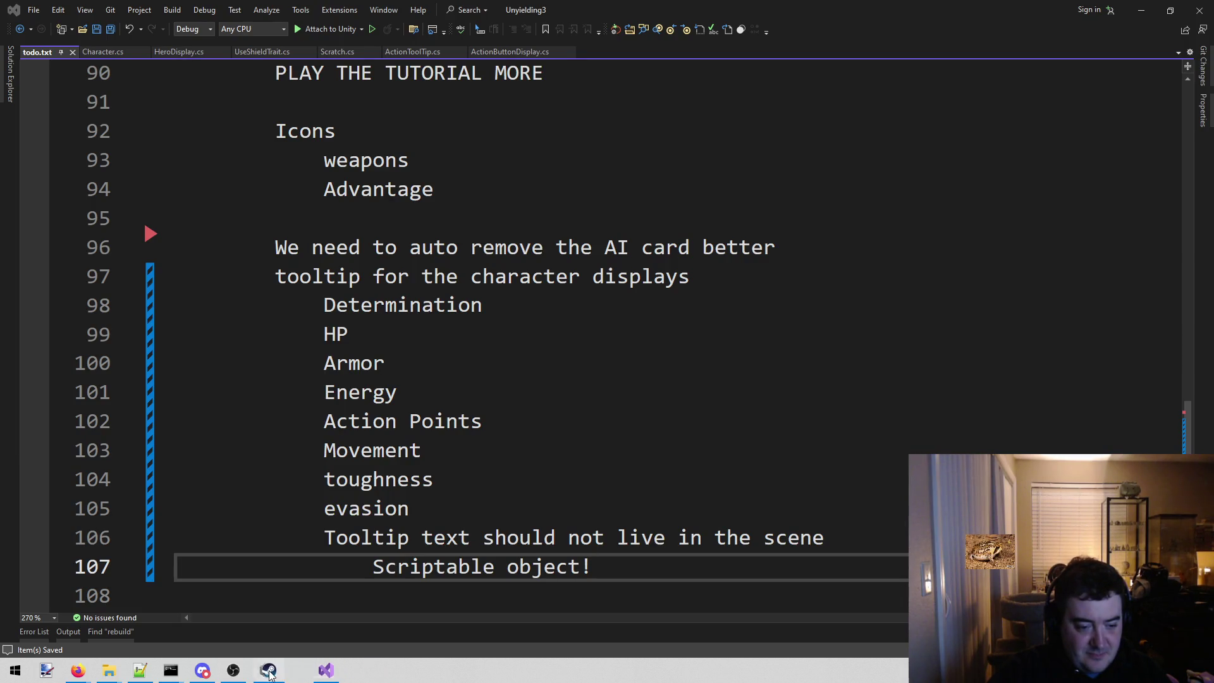
left_click(267, 672)
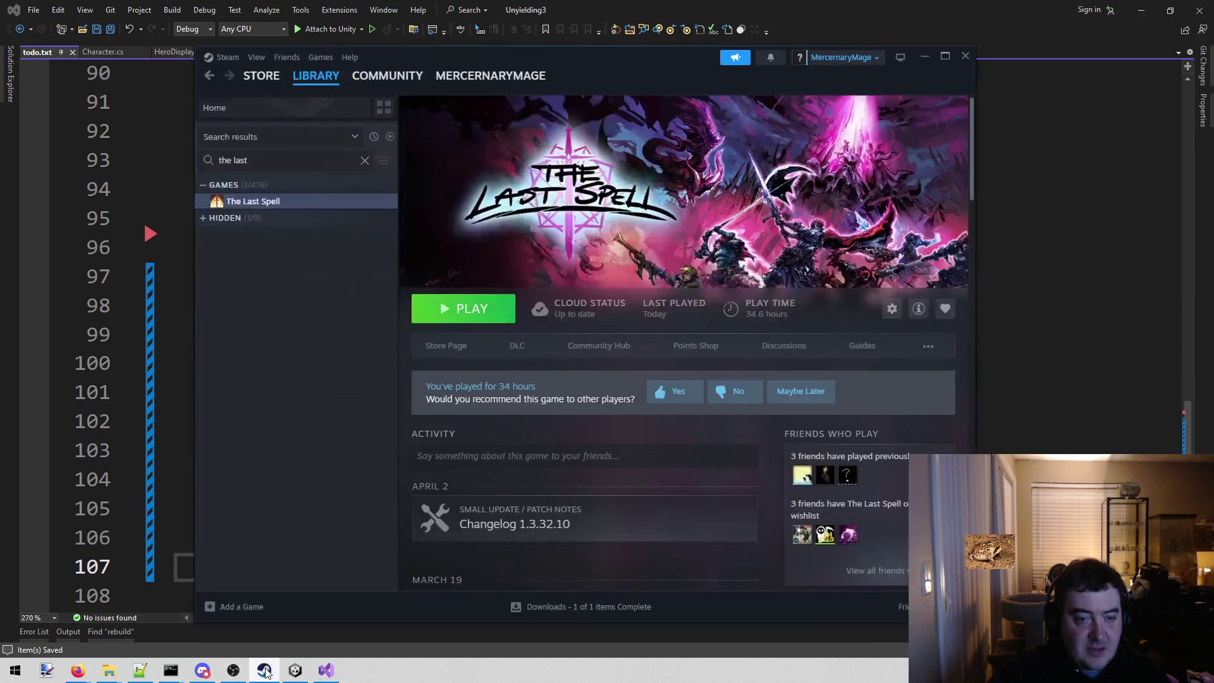
- Browse Fallen Down's store page and discussion forum in the Steam library
triple_click(275, 160)
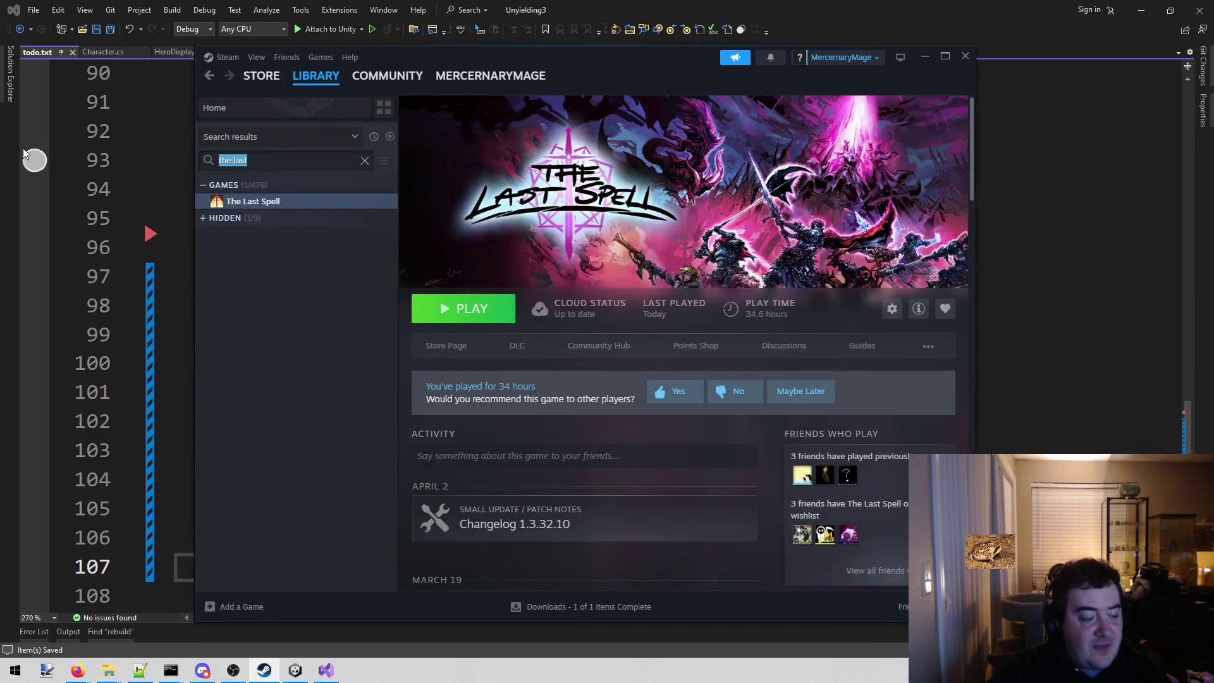
type("fall")
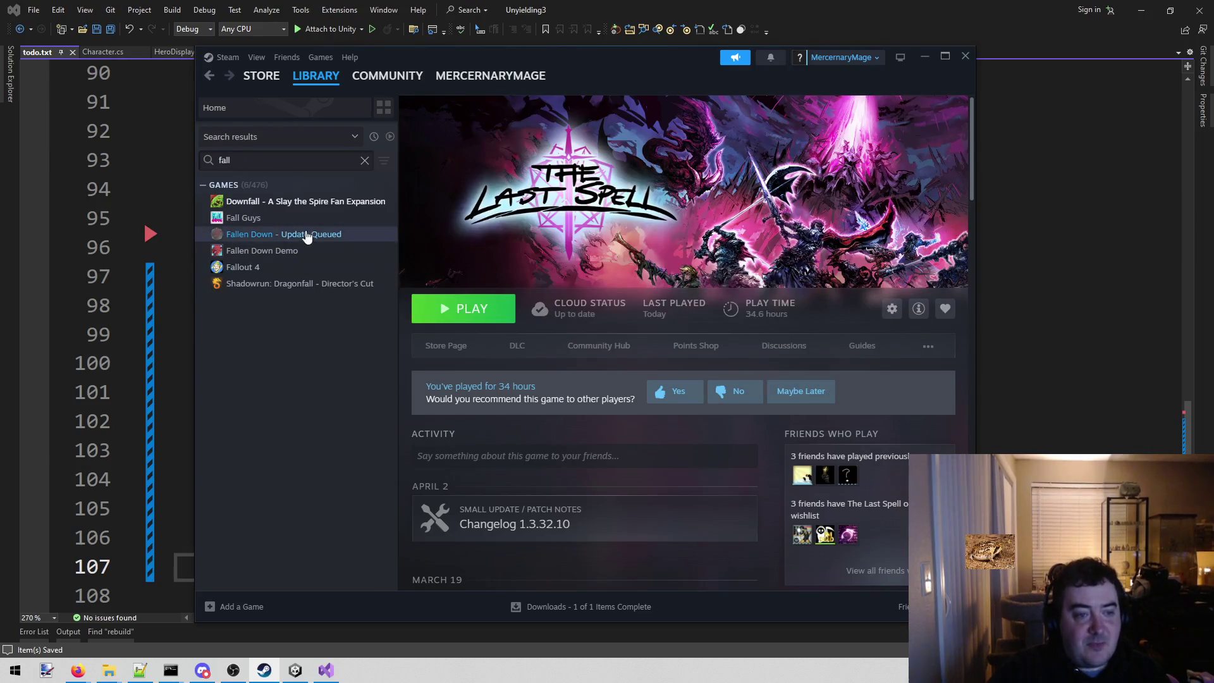
left_click(293, 237)
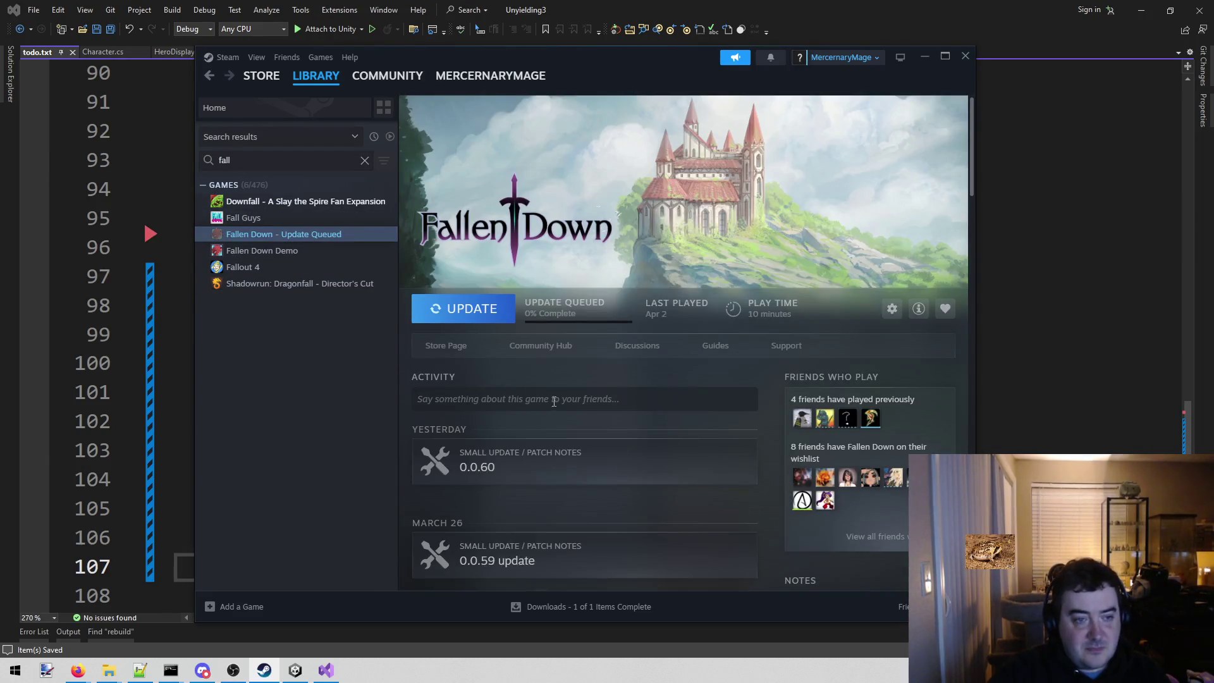
scroll(562, 410, "down", 5)
scroll(562, 410, "up", 5)
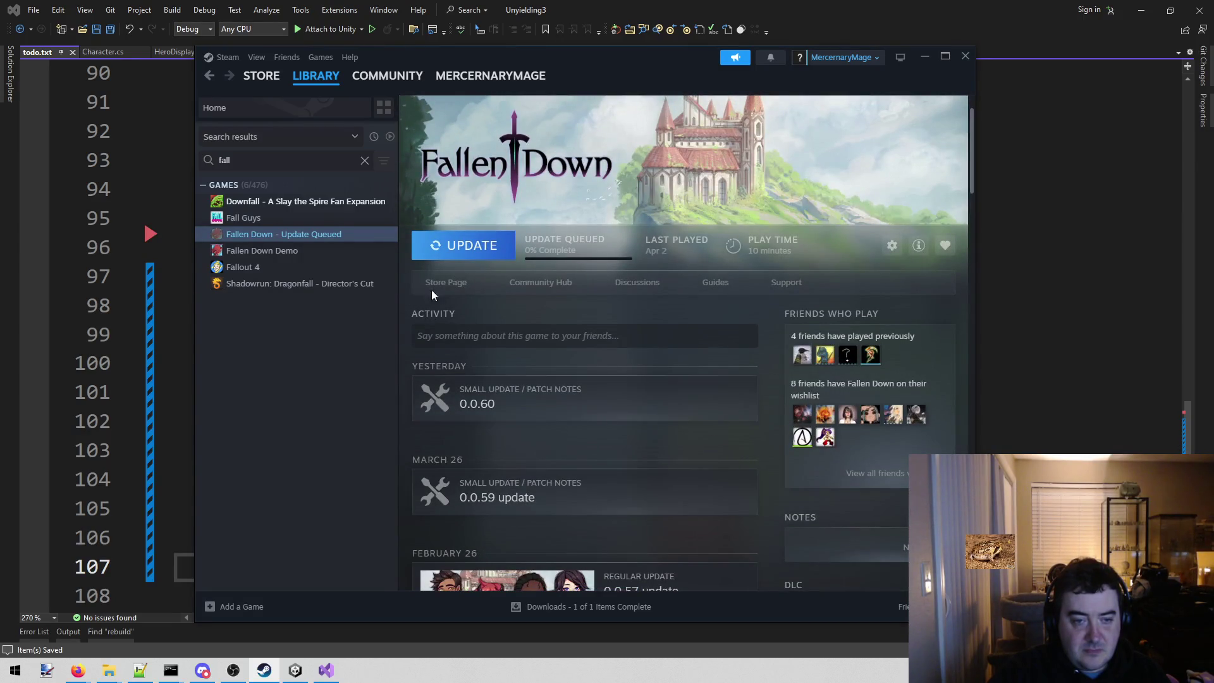
left_click(446, 282)
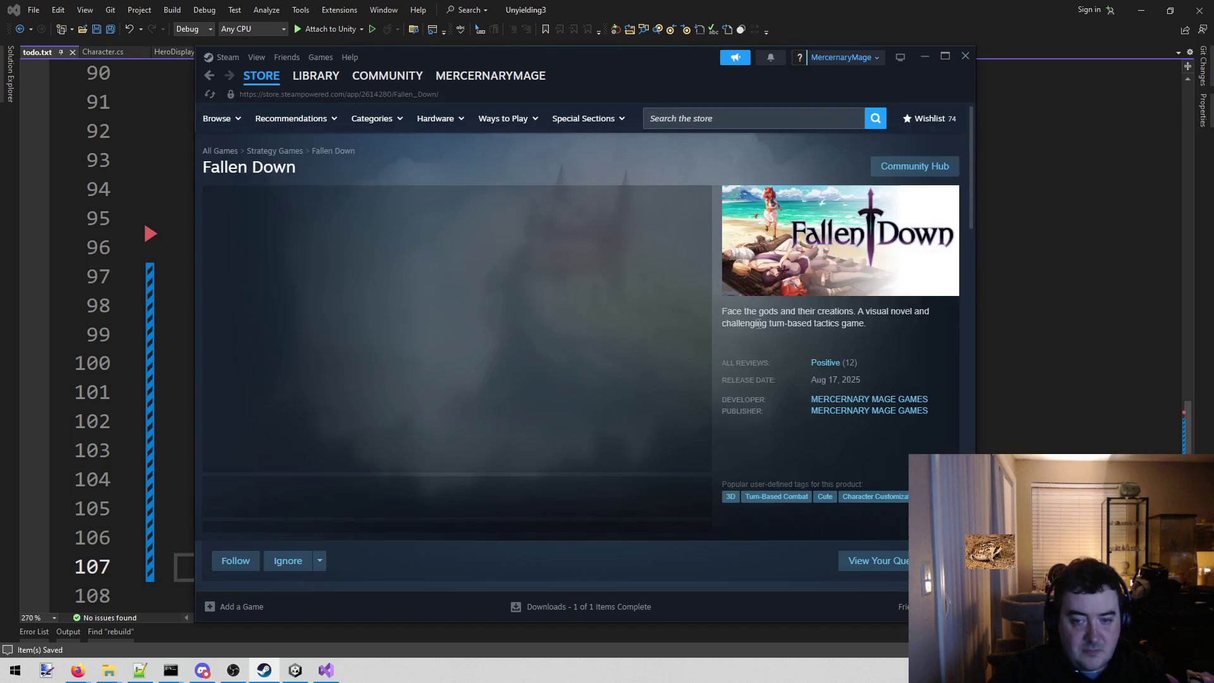
key("alt+Left")
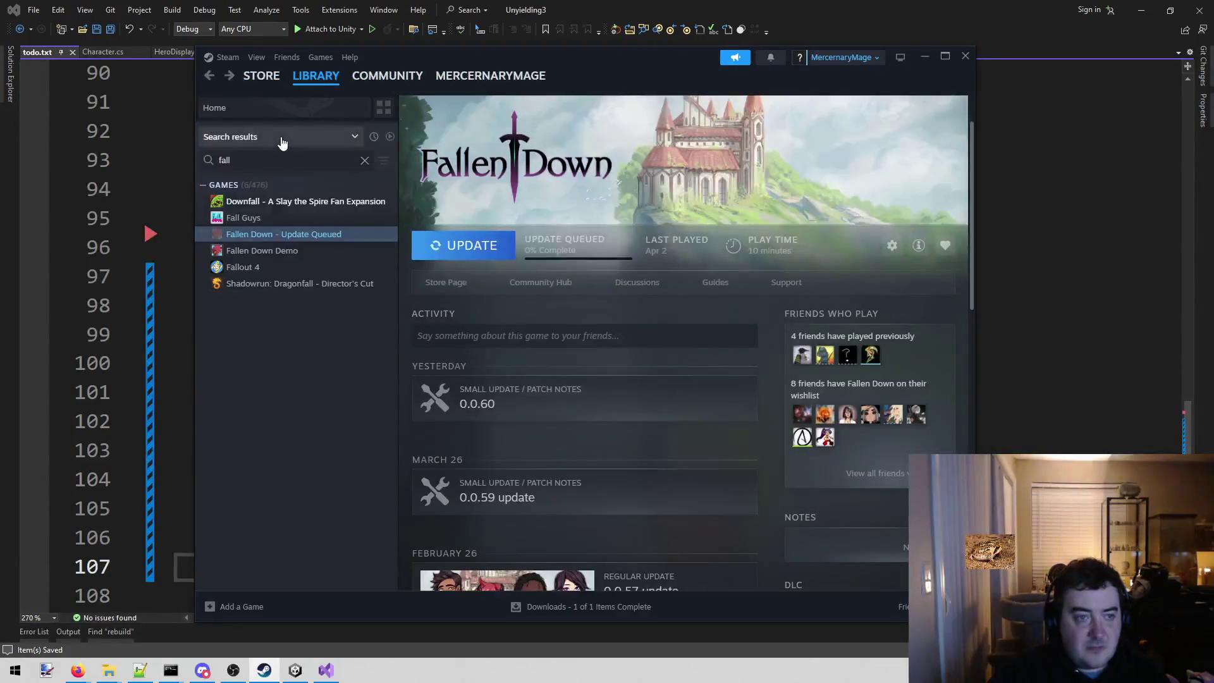
left_click(264, 159)
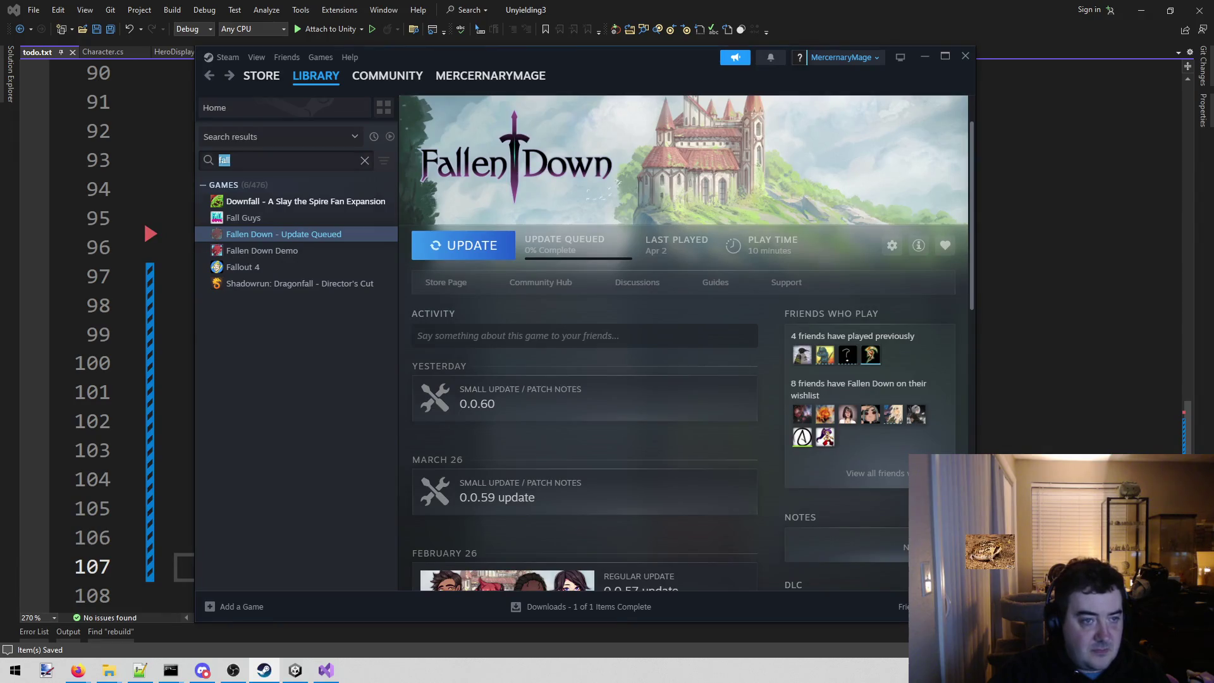
left_click(646, 281)
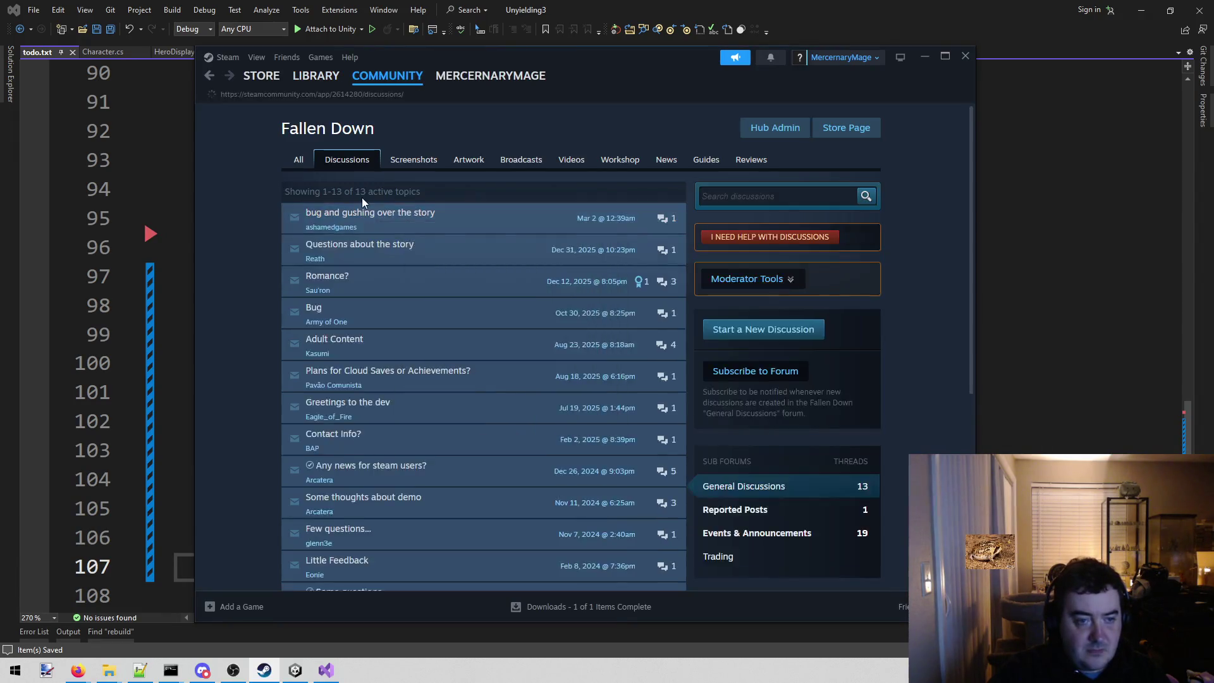
key("alt+Left")
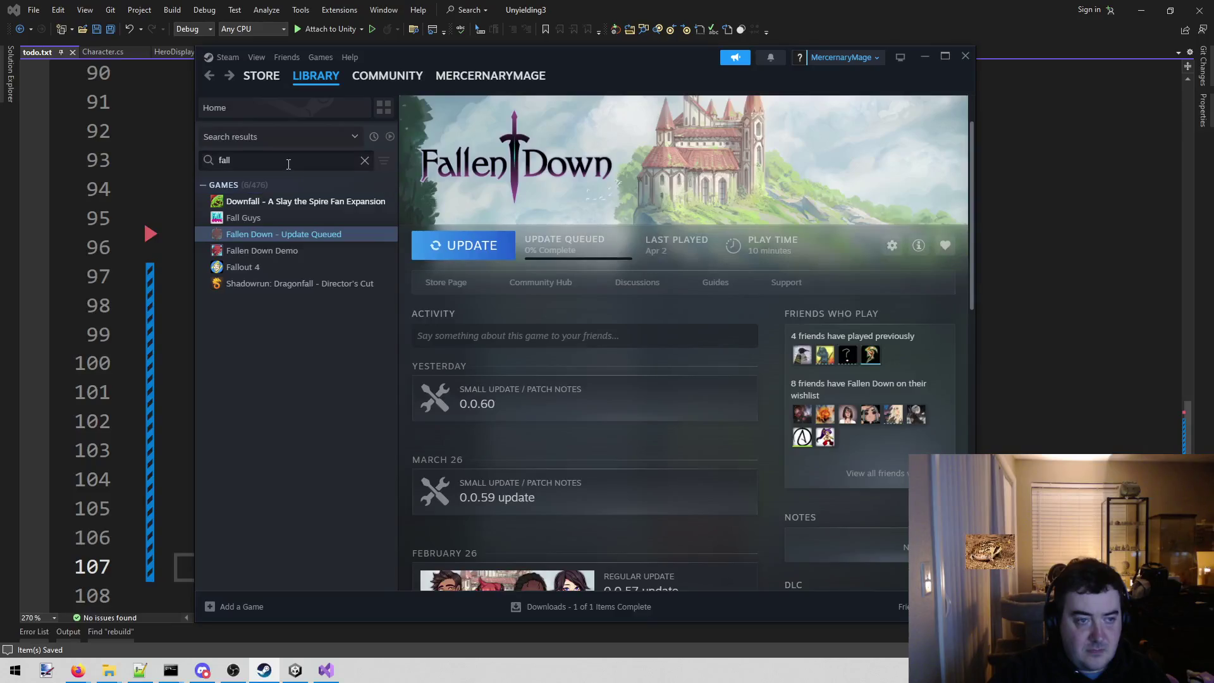
type("uny")
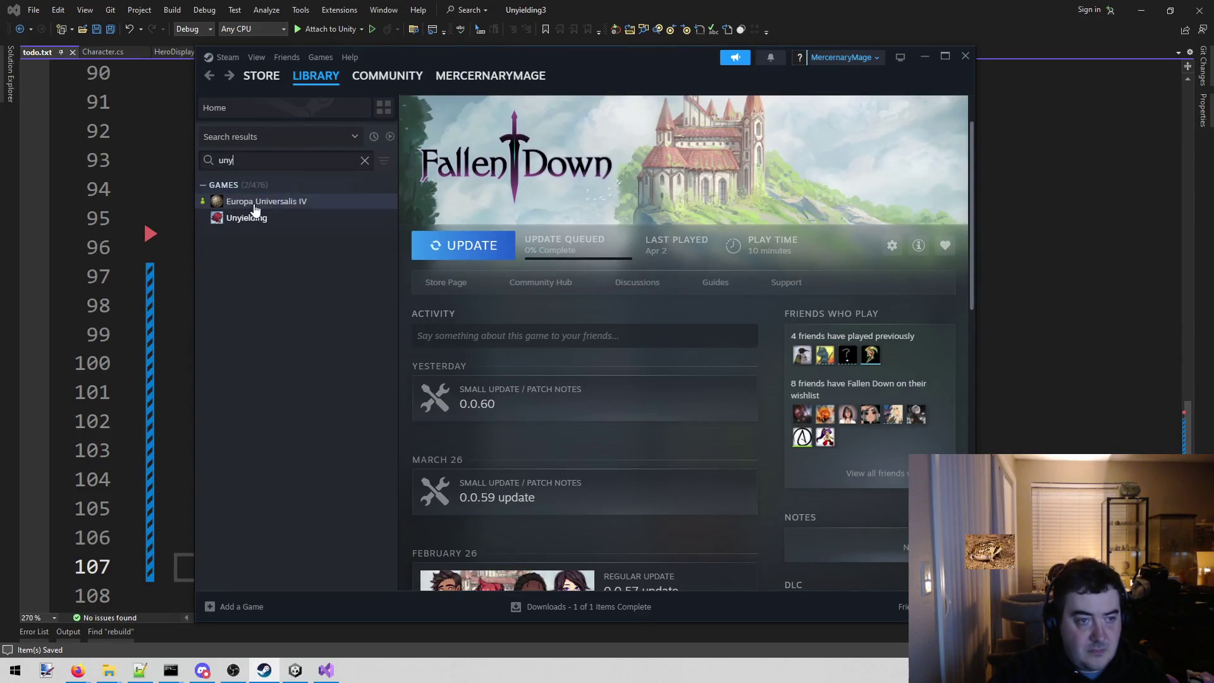
- Browse Unyielding's store page and discussions, then close Steam
left_click(248, 218)
scroll(592, 380, "down", 5)
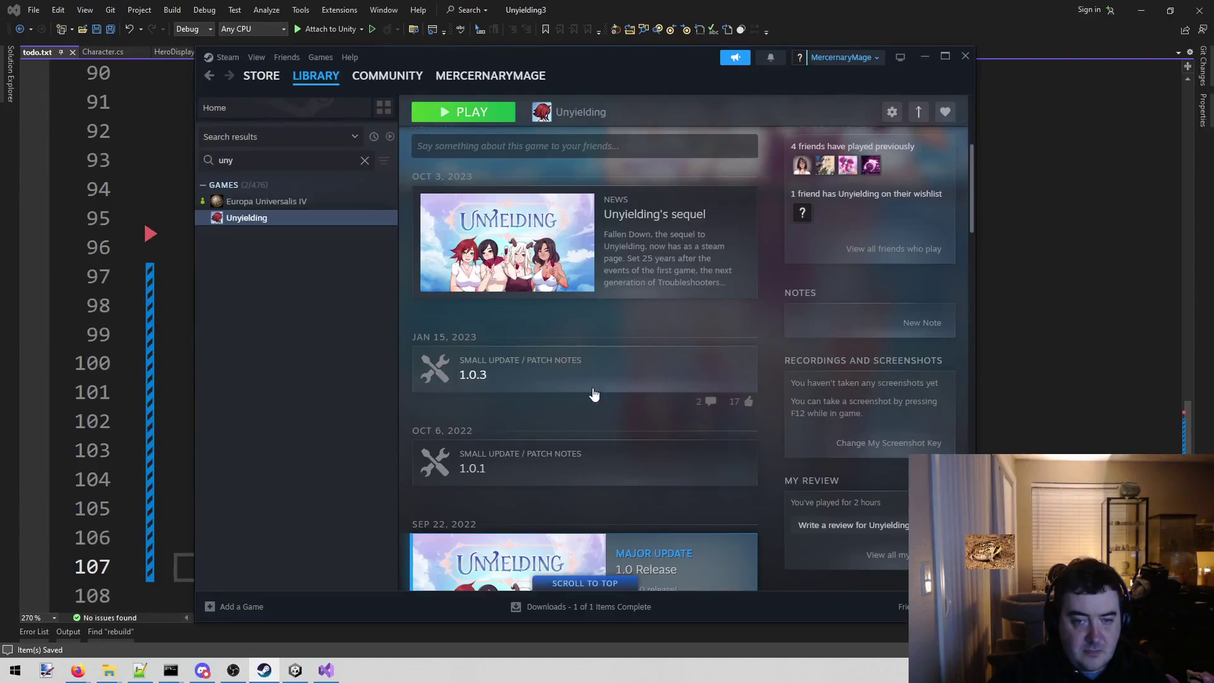
scroll(683, 393, "up", 5)
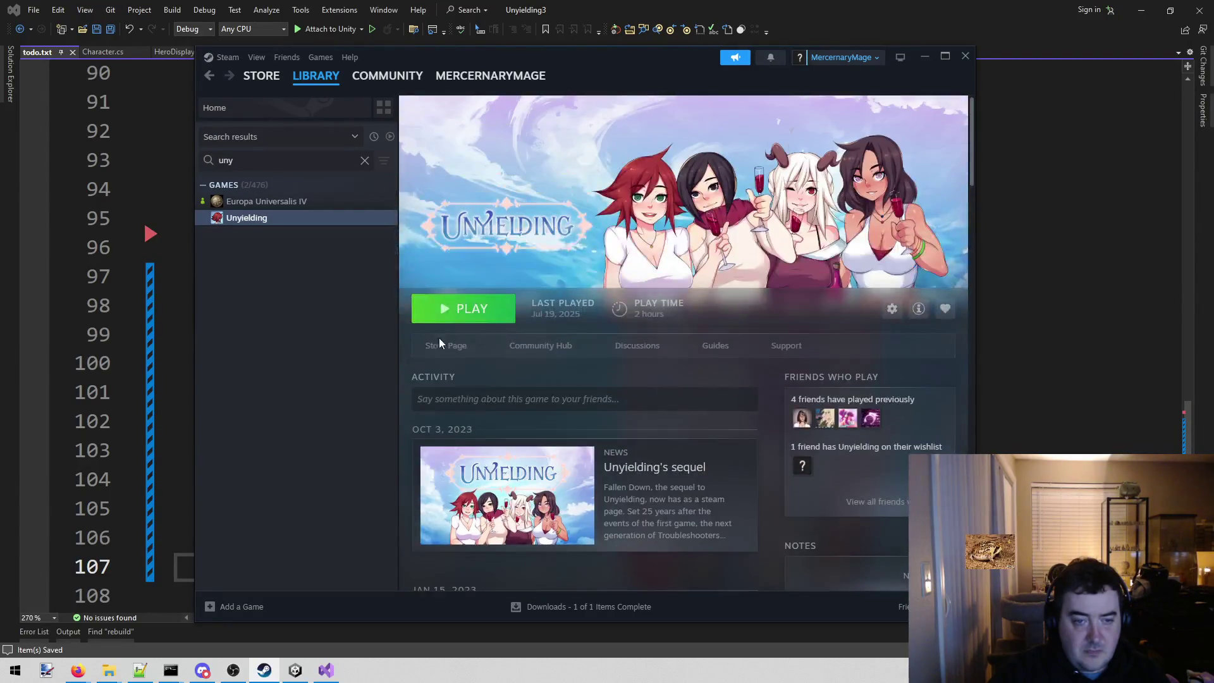
left_click(439, 338)
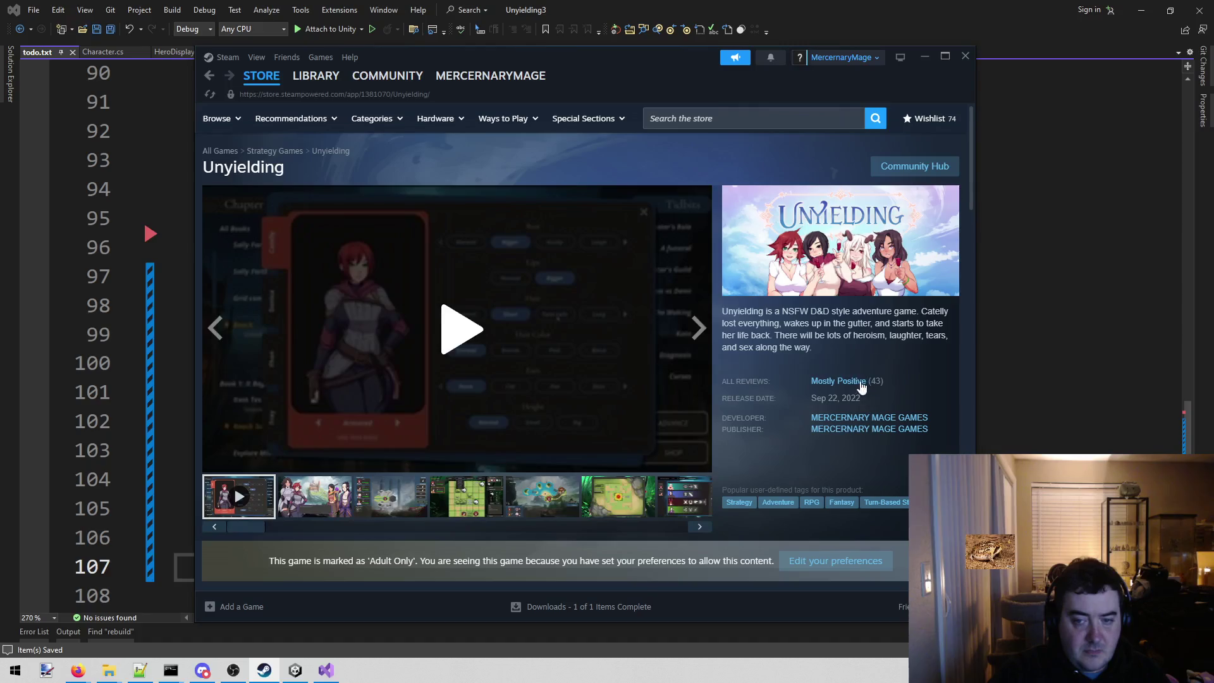
key("alt+Left")
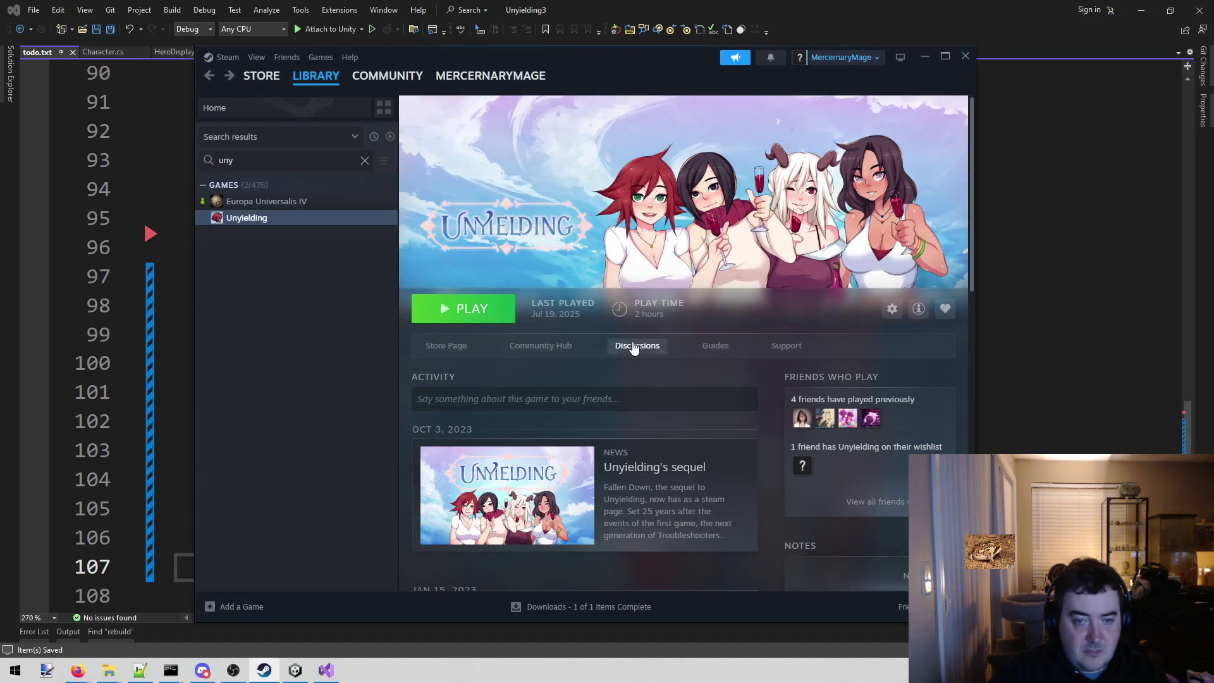
left_click(633, 344)
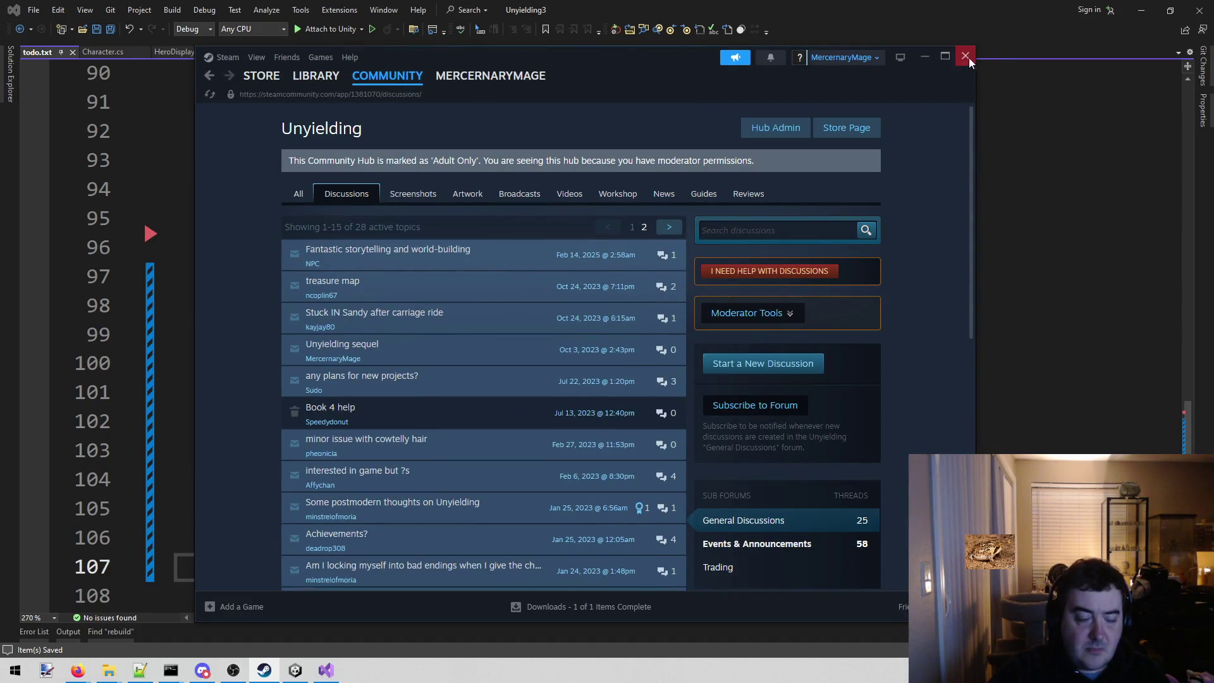
left_click(966, 57)
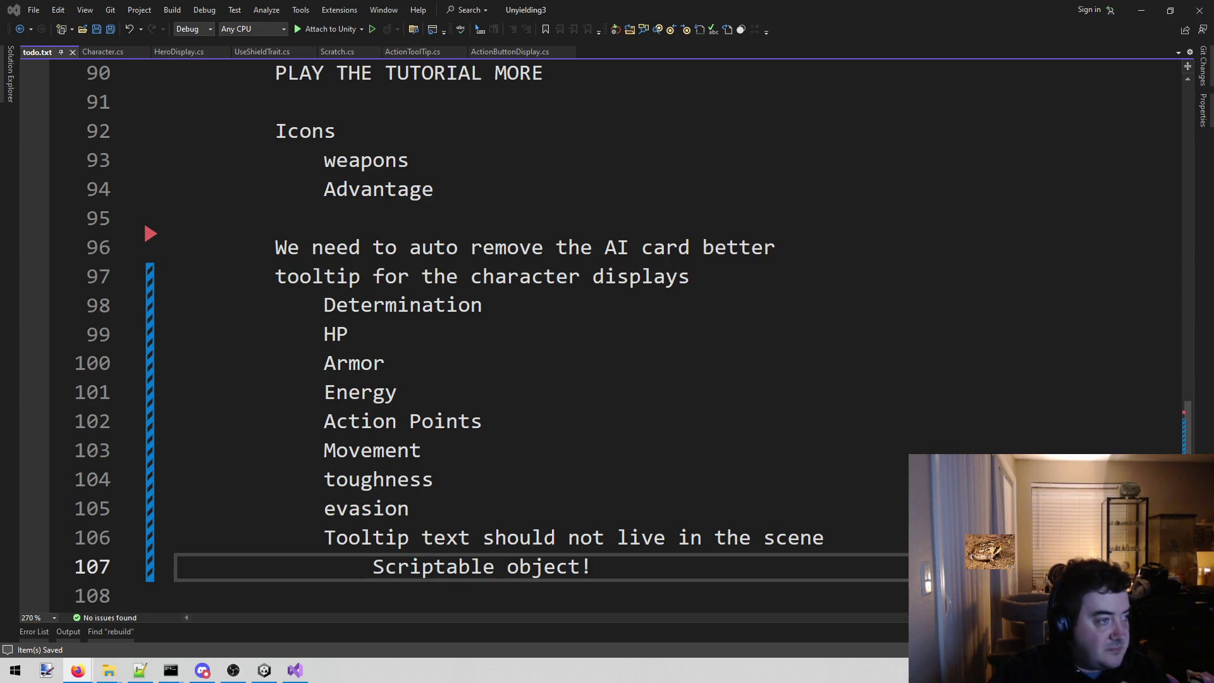
- Switch to the Firefox Google Images results for gundam seed freedom
key("alt+Tab")
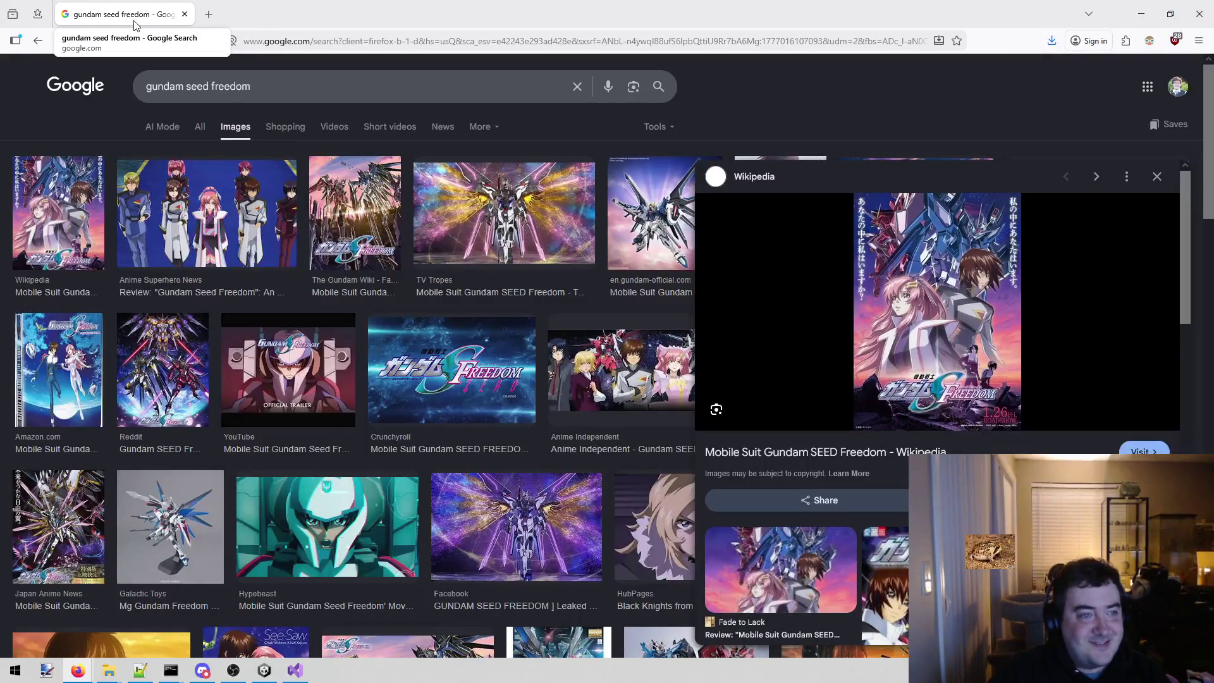
- Switch back to todo.txt in Visual Studio
key("alt+Tab")
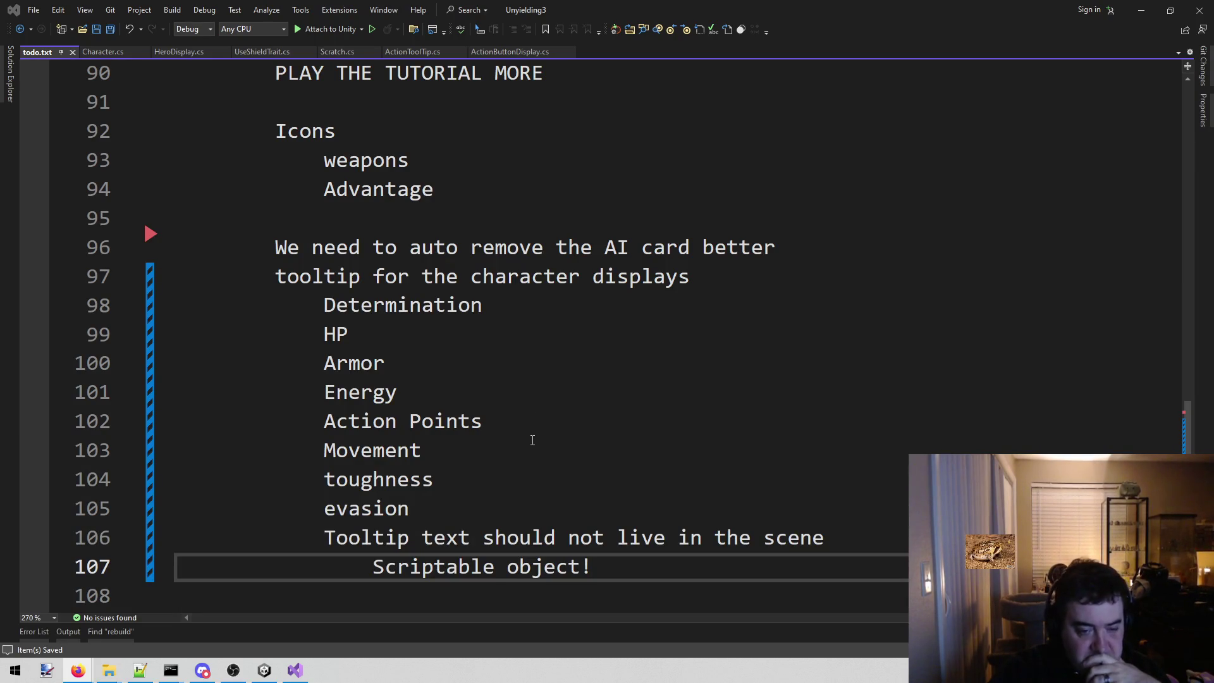
left_click_drag(509, 568, 495, 567)
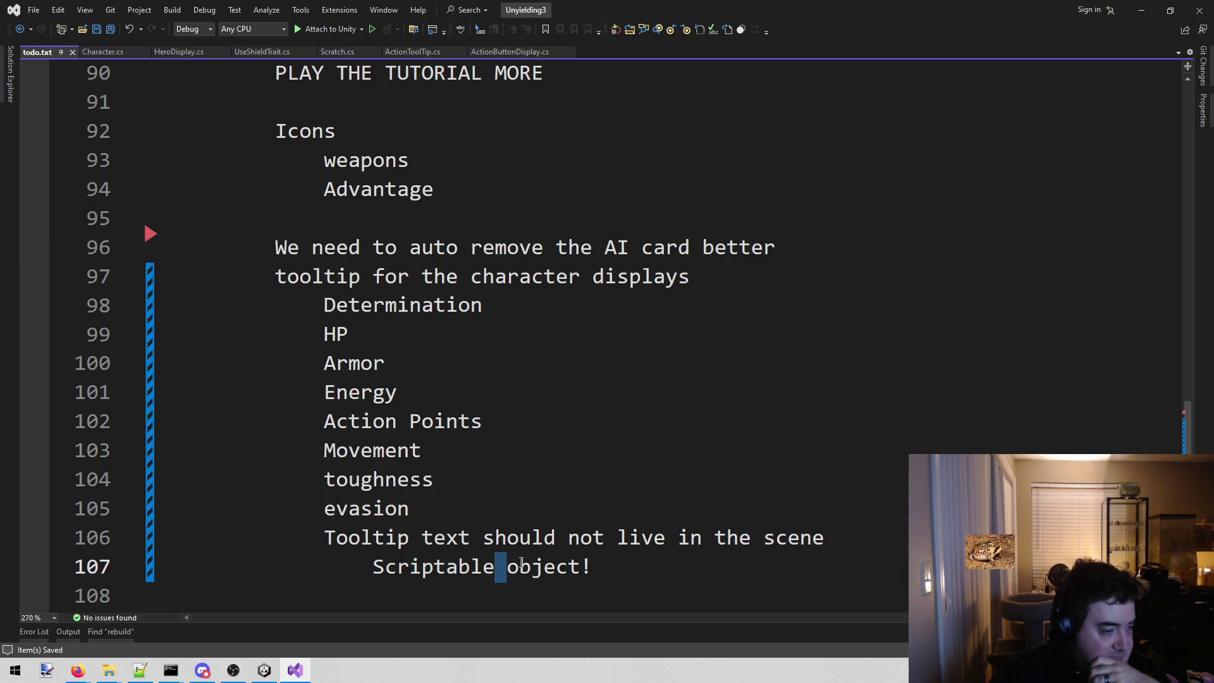
left_click(519, 479)
key("Up")
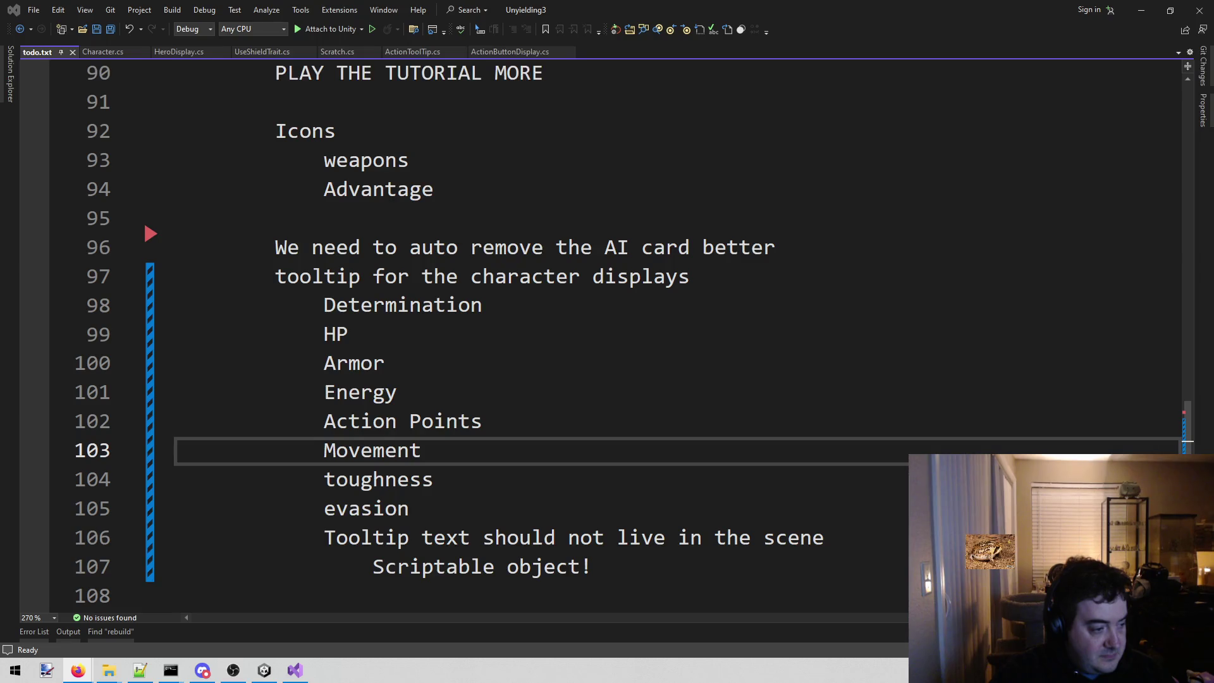
- Leave the todo list at the Action Points line and bring Unity to the front
left_click(497, 426)
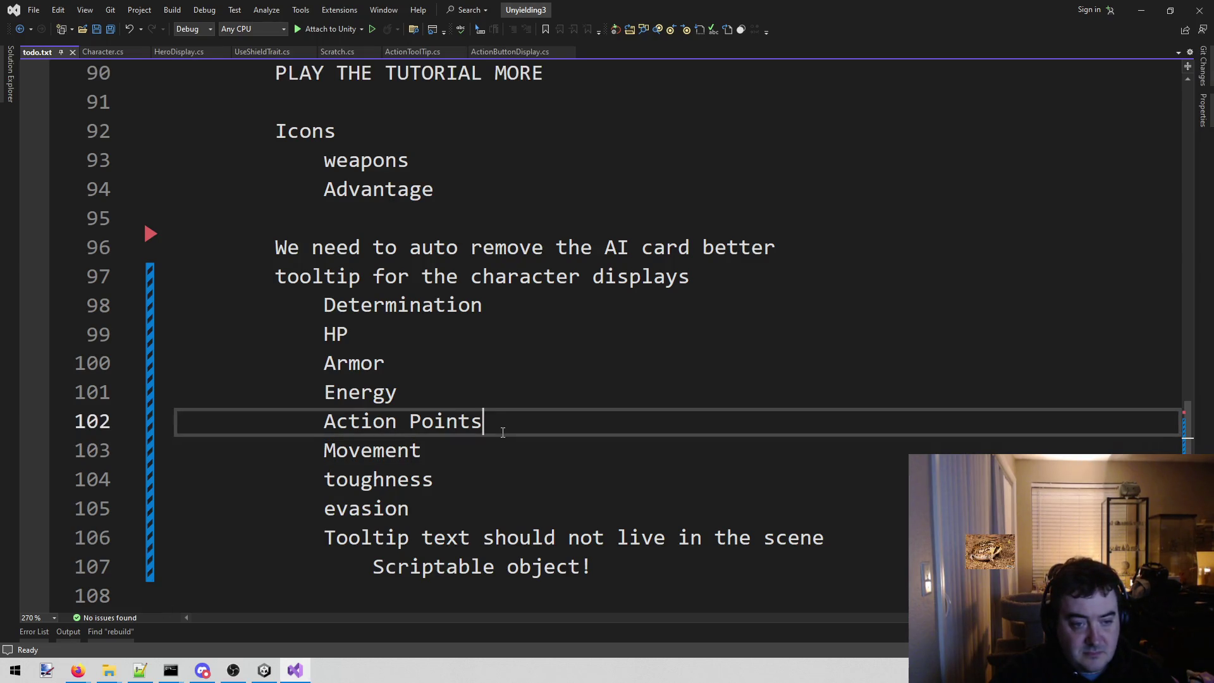
left_click(236, 669)
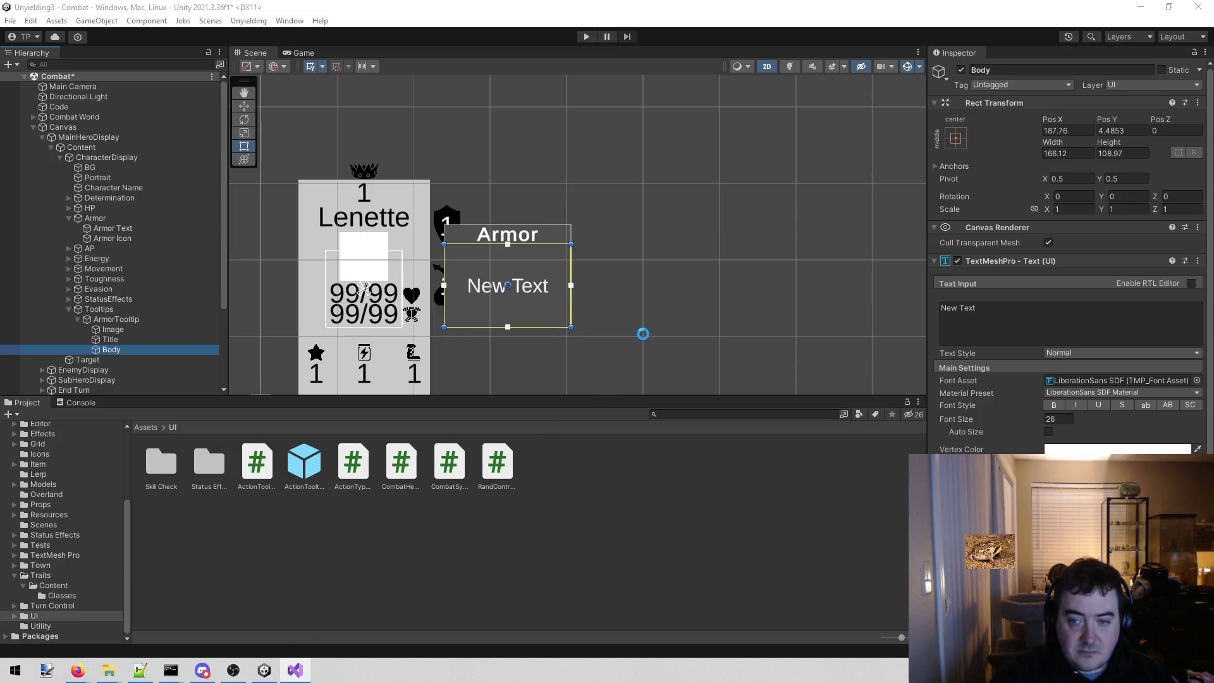
scroll(665, 313, "down", 3)
- Replace the Body's New Text placeholder with "Protects HP until depleted", correcting typos along the way
left_click(965, 317)
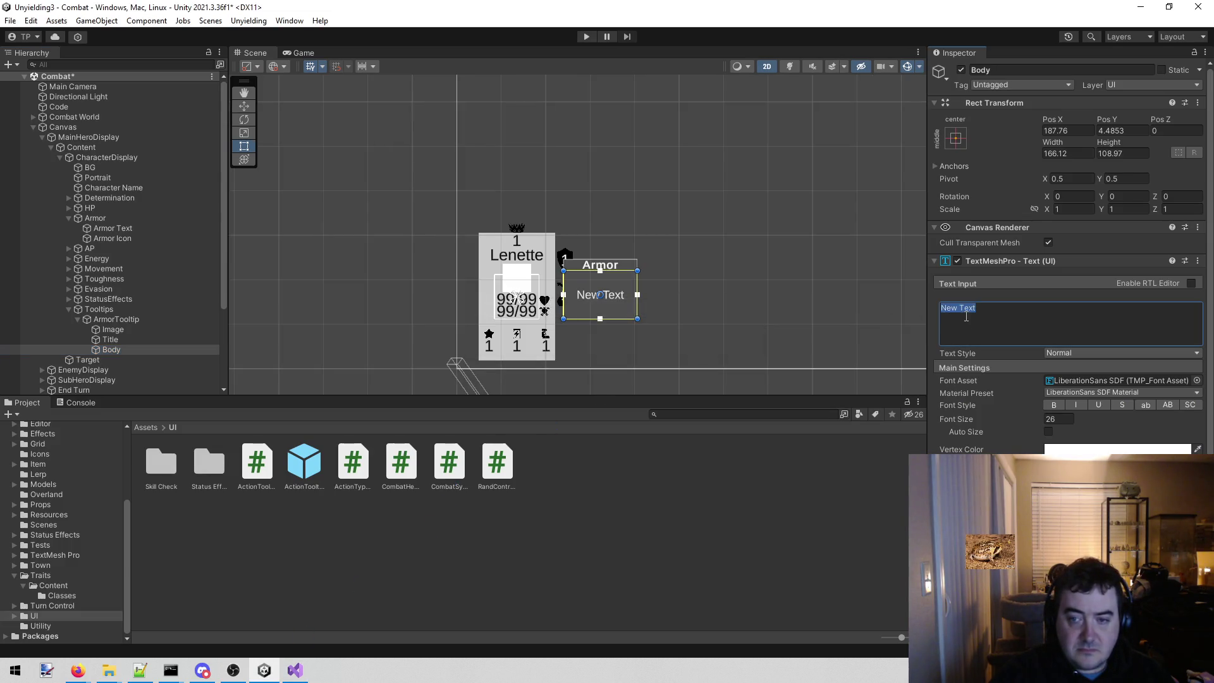
type("Pro")
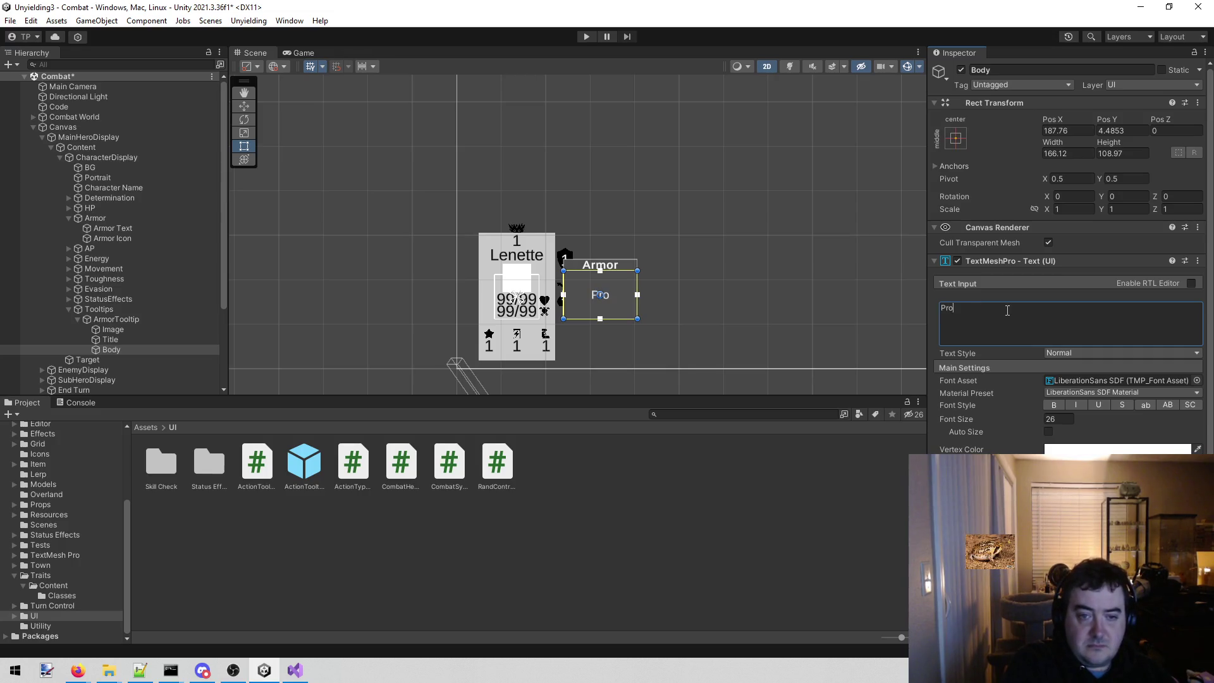
type("tects HP")
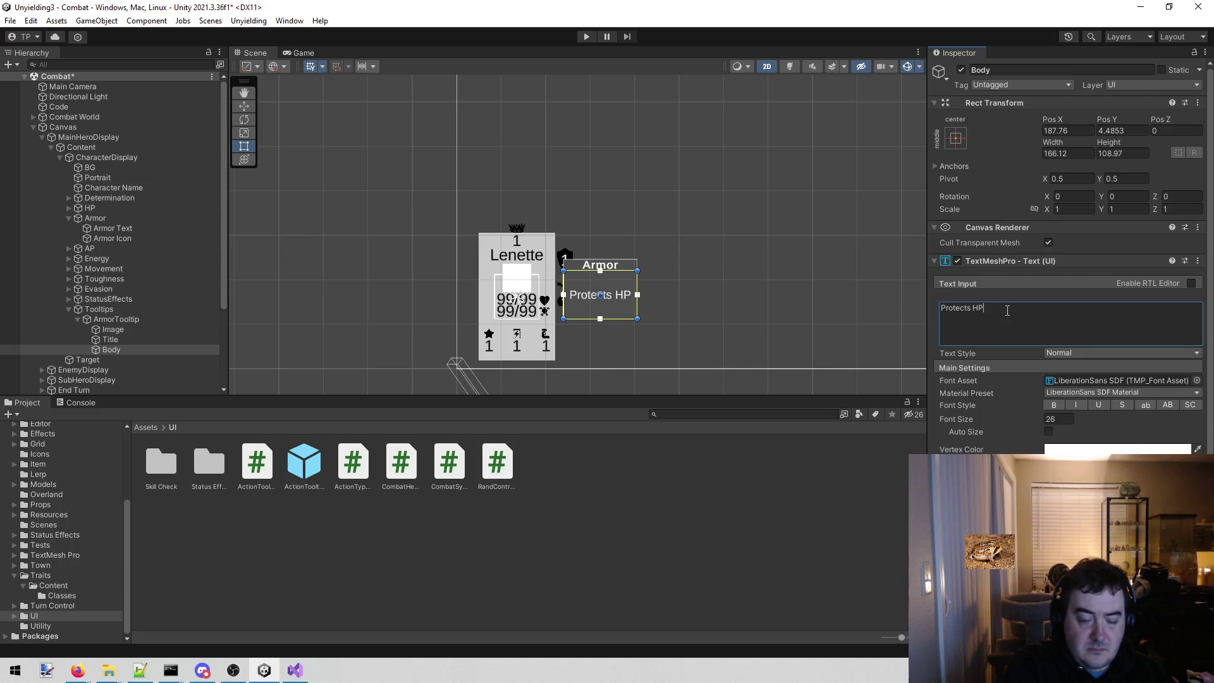
type(" until depl")
key("BackSpace")
key("BackSpace")
key("BackSpace")
type("e")
key("BackSpace")
type("epl")
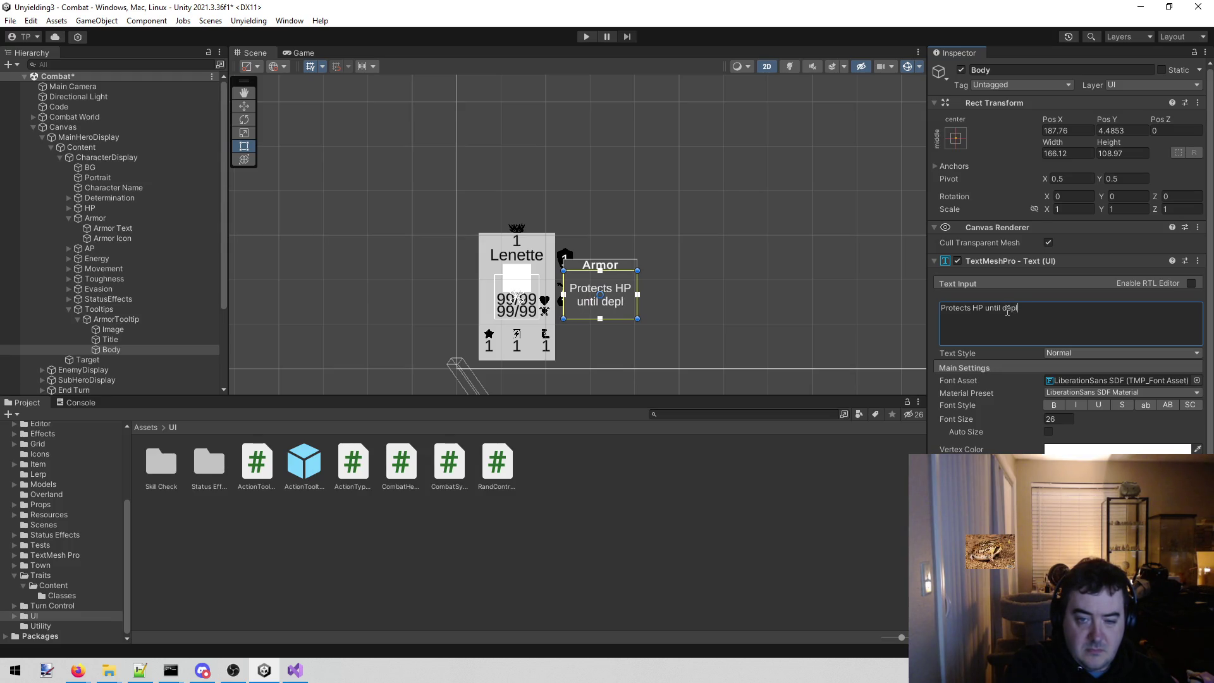
key("BackSpace")
type("l")
key("BackSpace")
type("leted!")
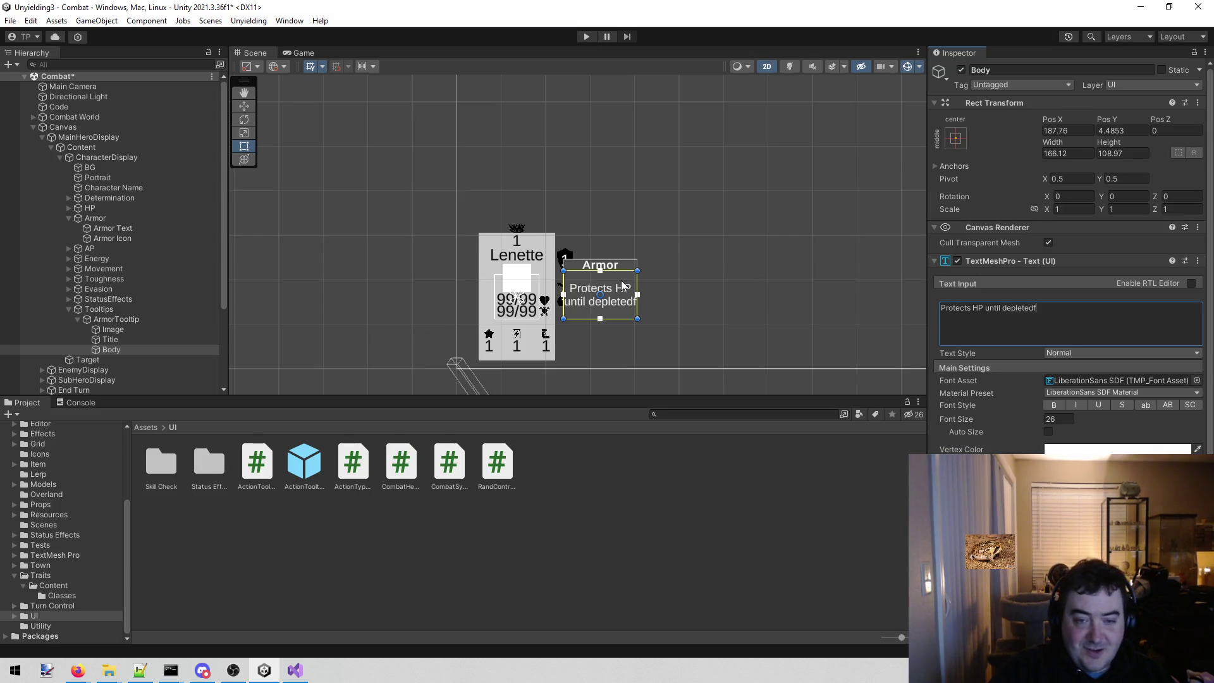
scroll(626, 289, "up", 4)
scroll(638, 291, "up", 1)
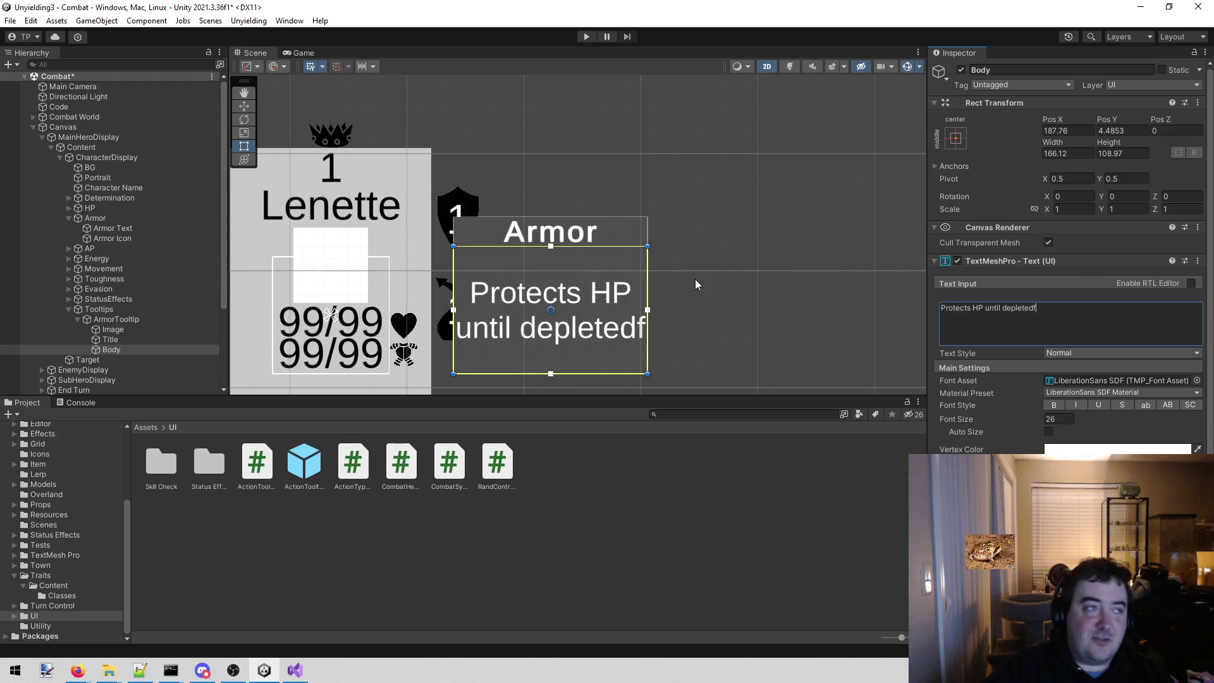
key("BackSpace")
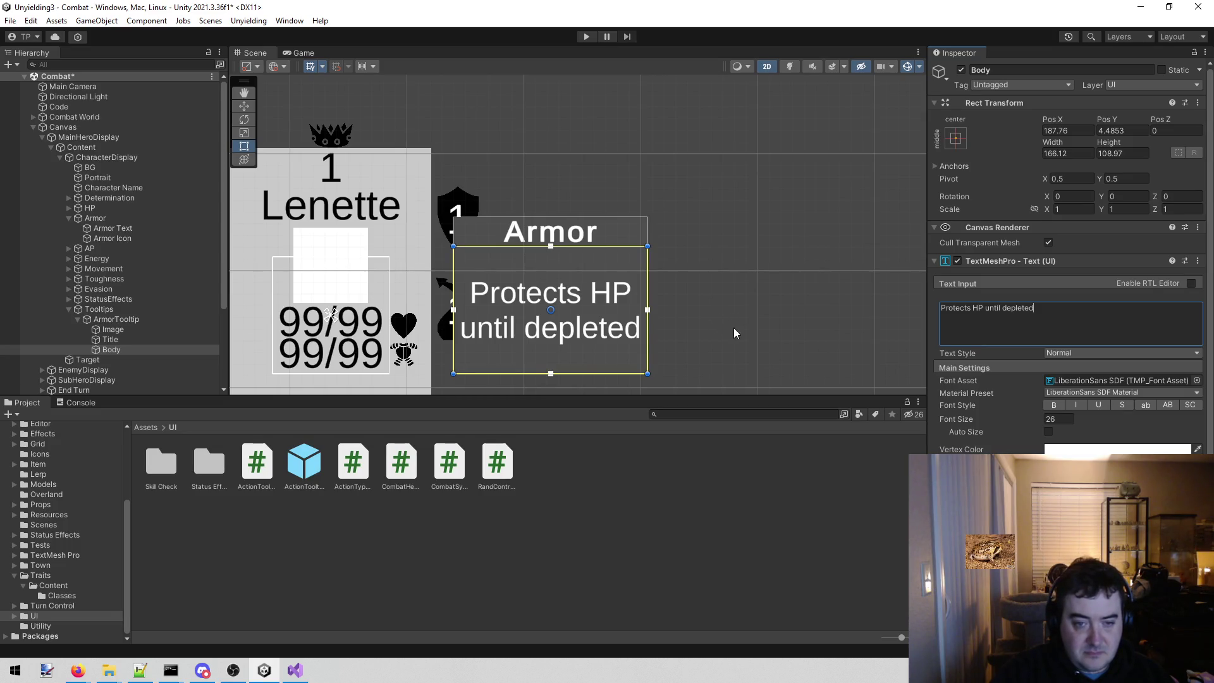
- Select the word depleted, briefly check the browser, and return to the Unity editor
double_click(1029, 309)
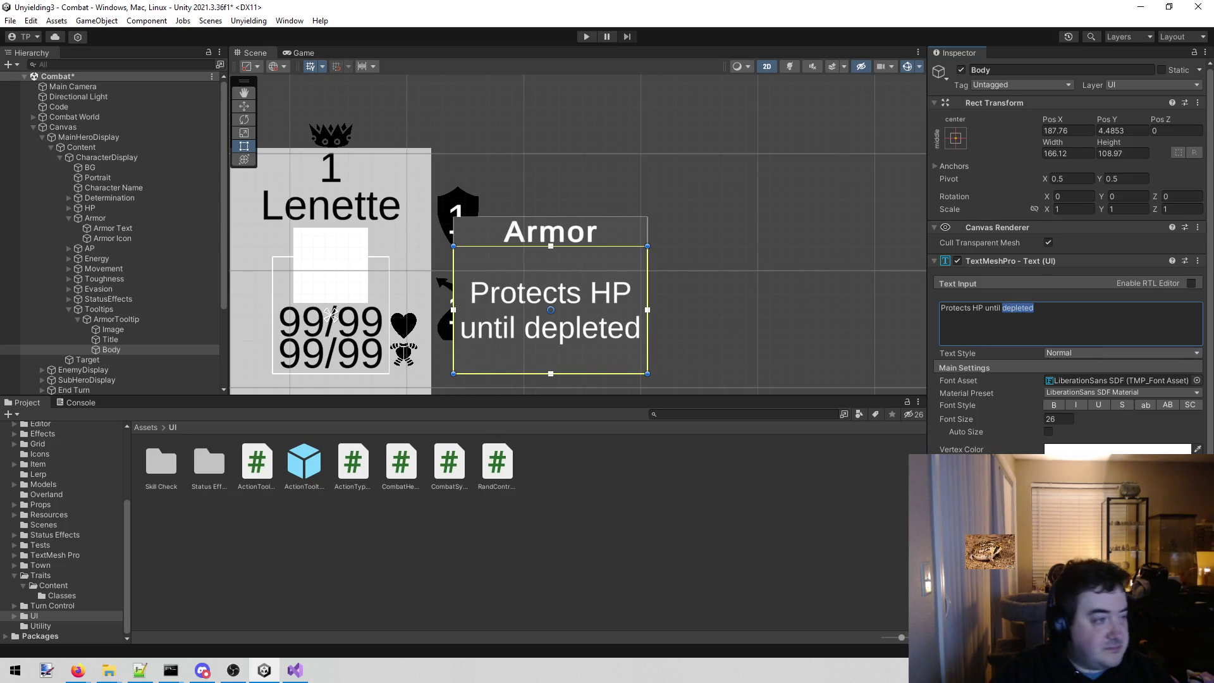
key("alt+Tab")
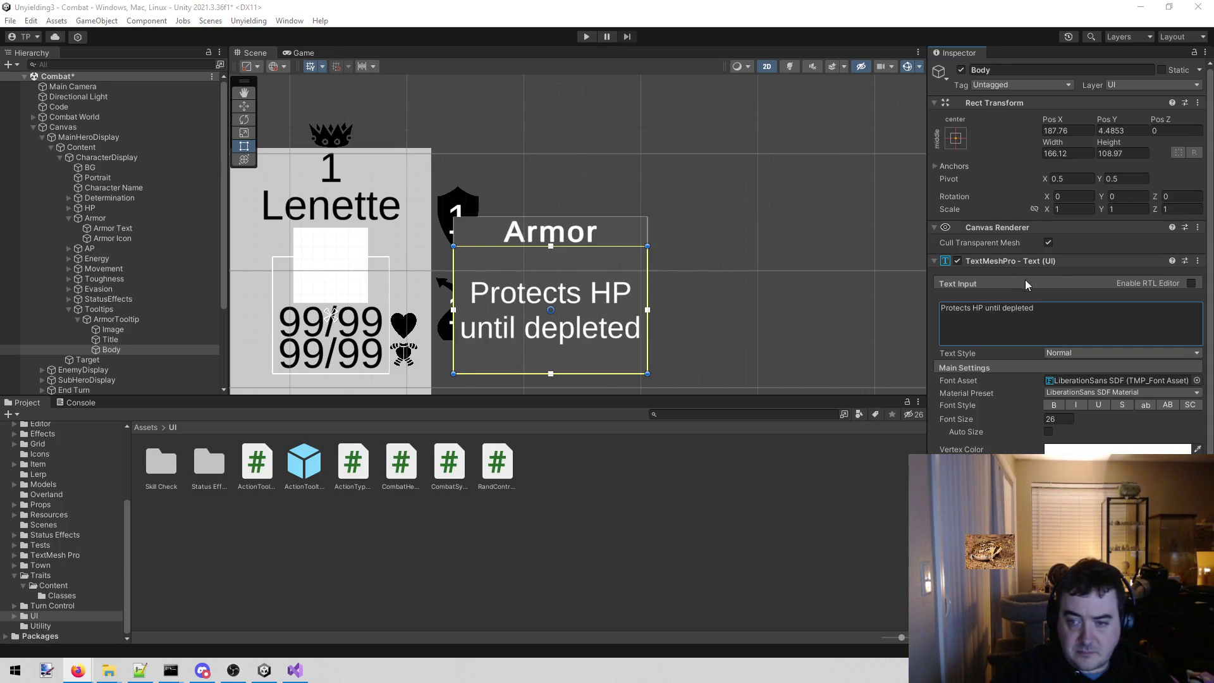
left_click(1048, 305)
- Continue after depleted: "Refills each round, but reduces in maximum amount by half the damage taken."
left_click(1051, 309)
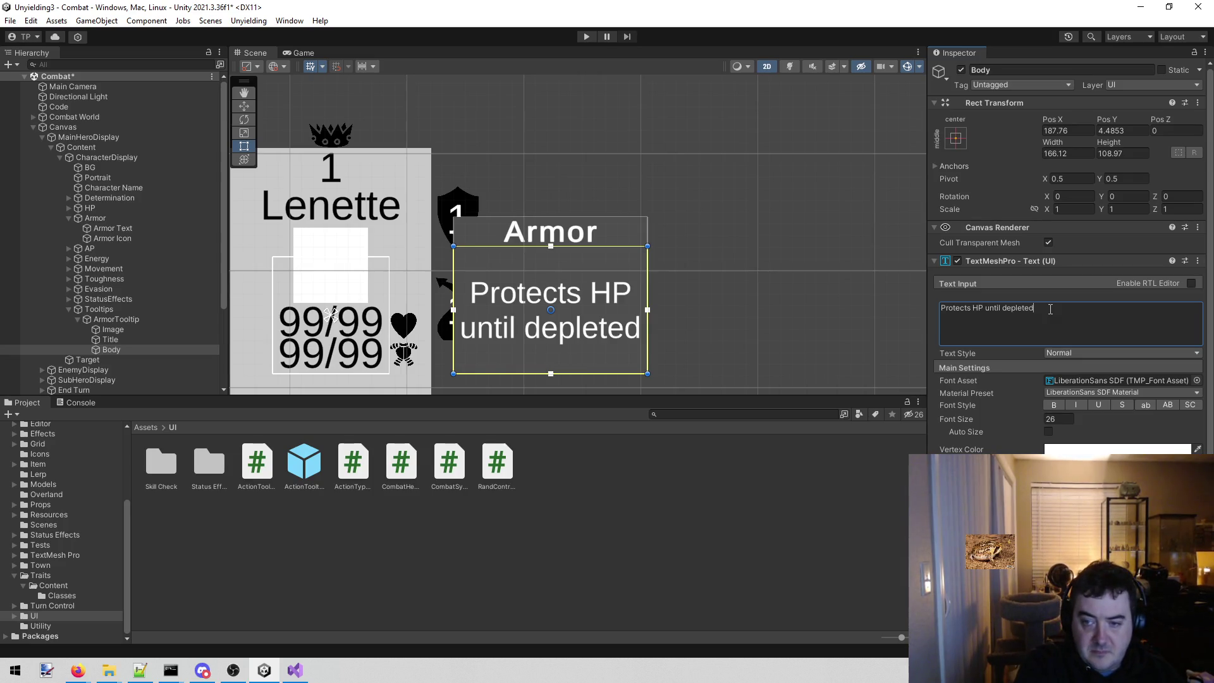
type(".  Refills each round")
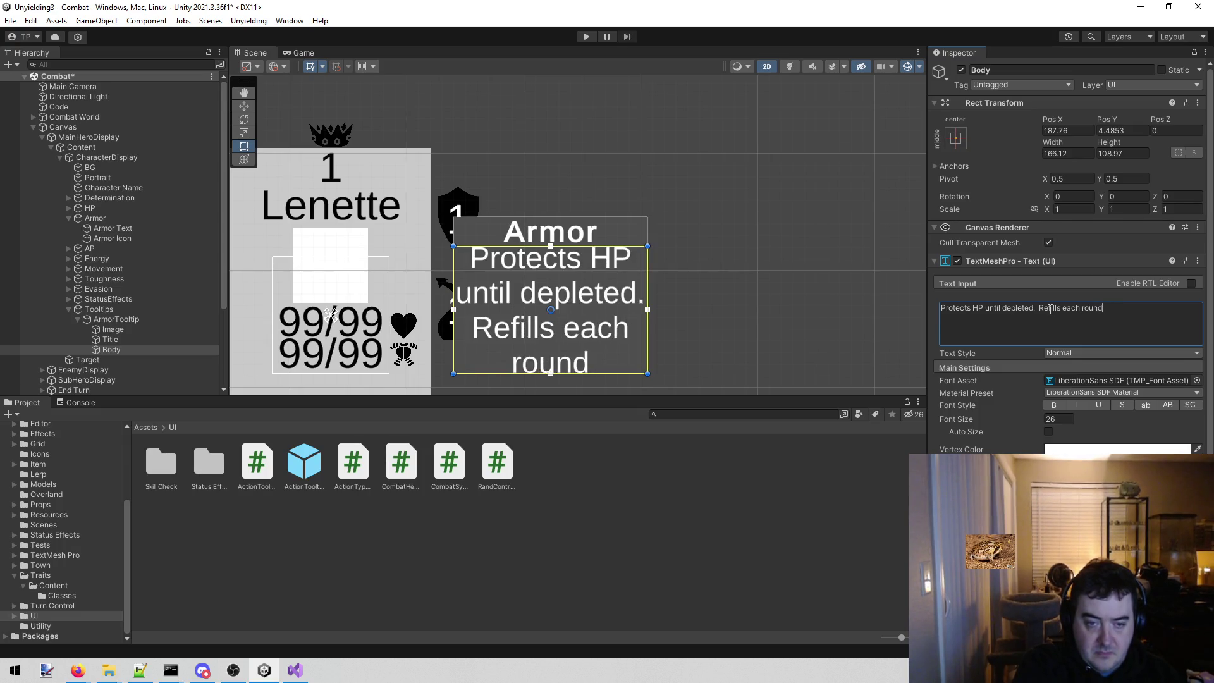
type(", but re")
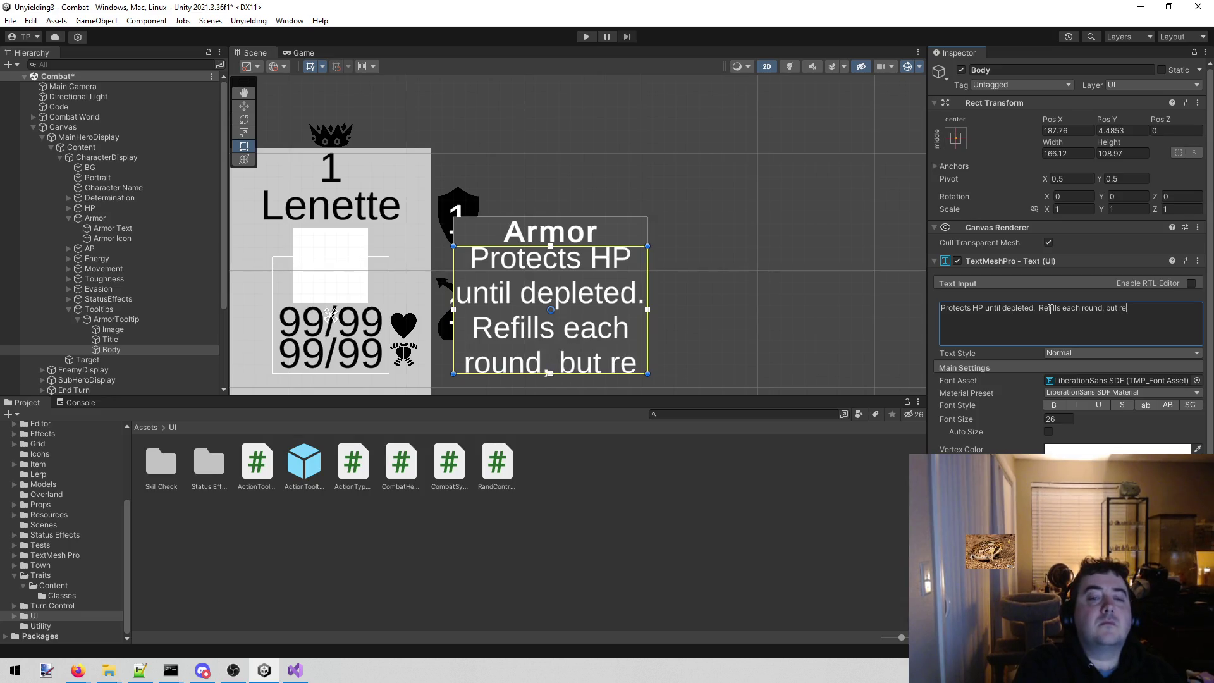
type("duces in maxmu")
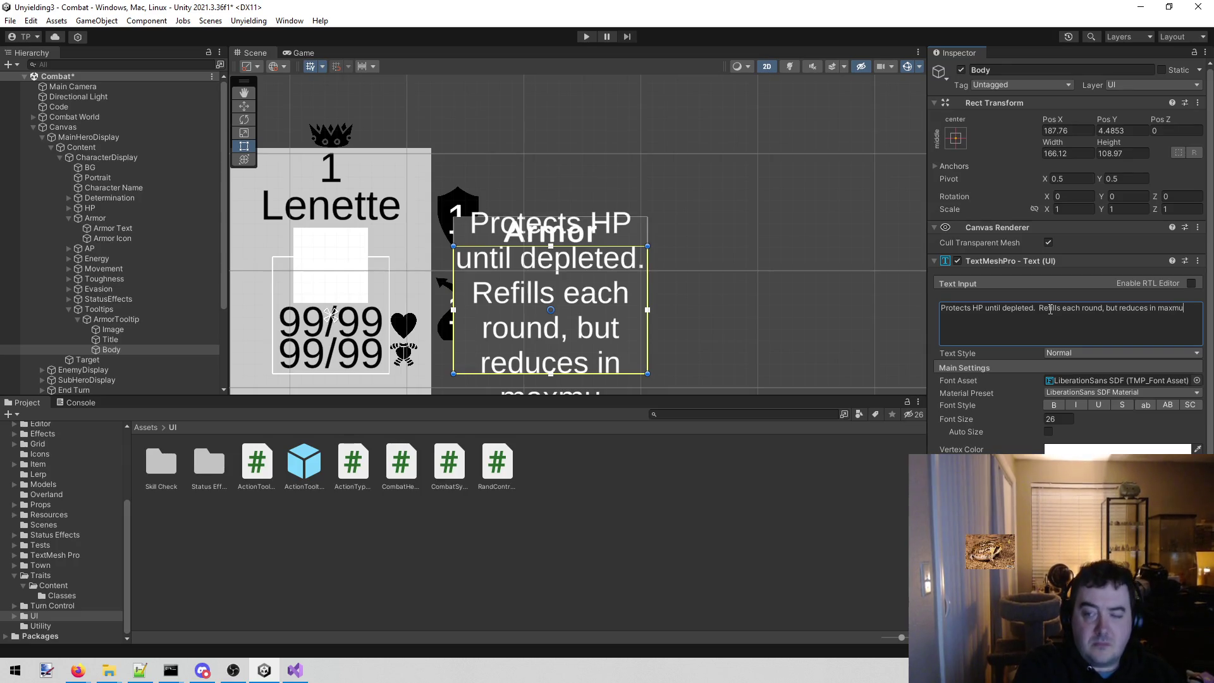
key("BackSpace")
key("BackSpace")
key("BackSpace")
key("BackSpace")
key("BackSpace")
type("maximum")
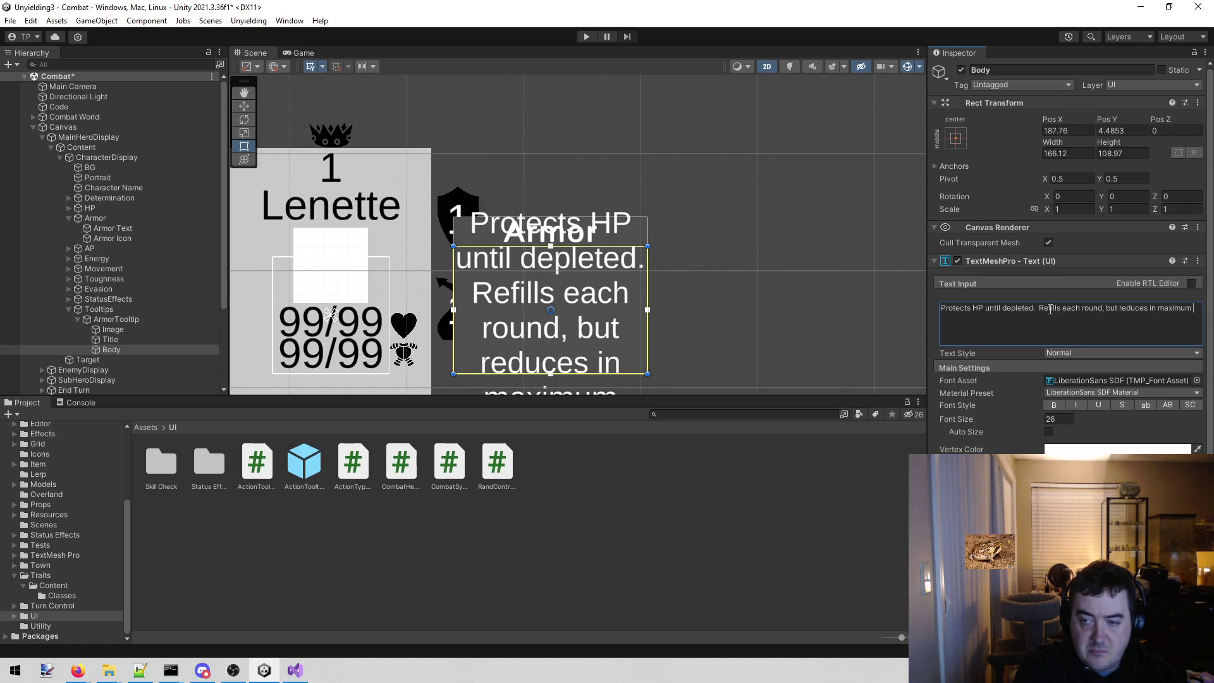
type("amount by half the daamge taken.")
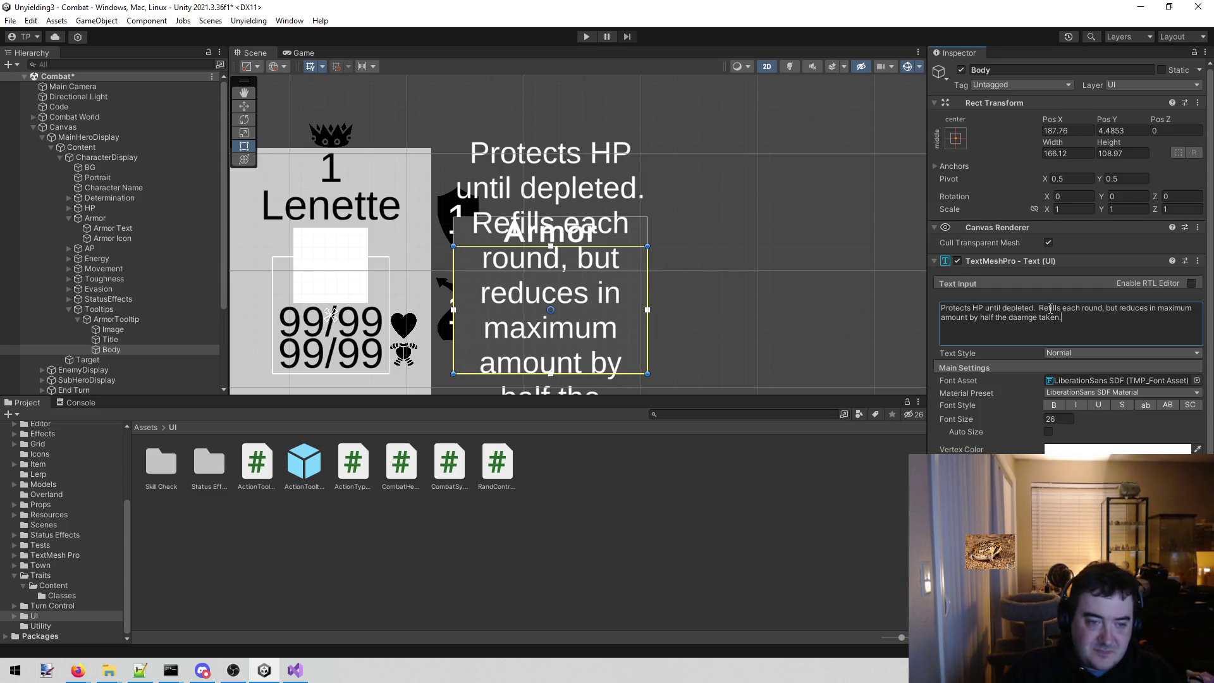
- Preview the tooltip in the Game view, then widen the background Image to about 226
left_click(303, 52)
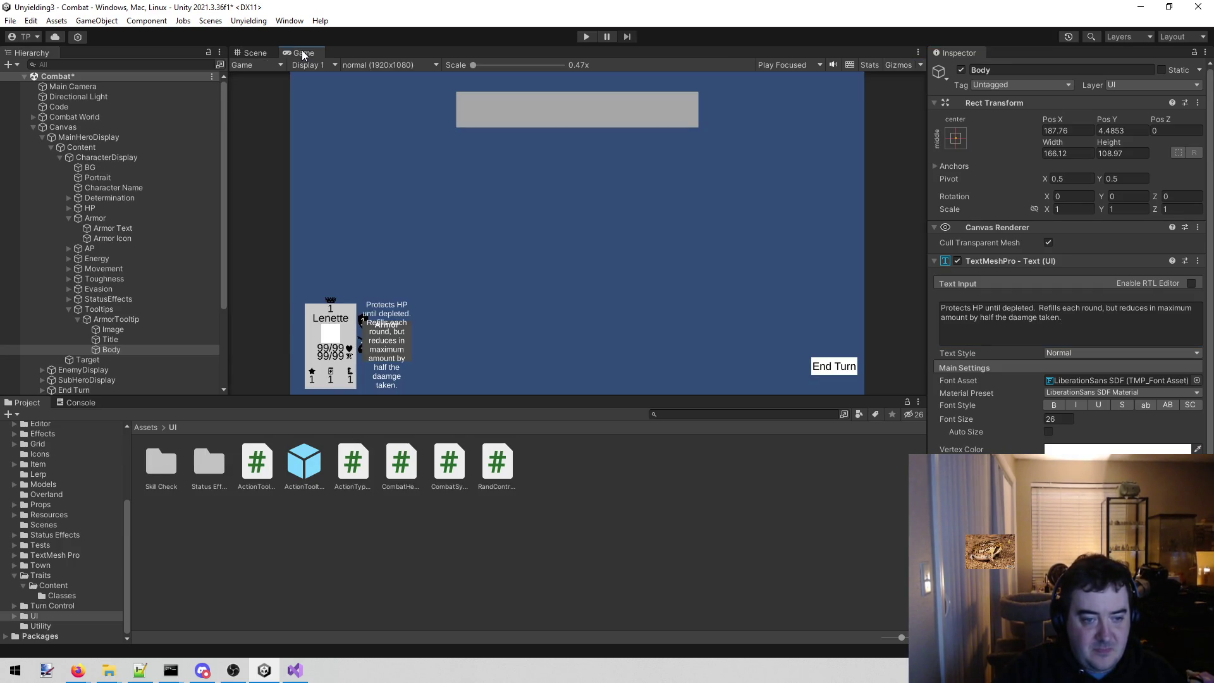
left_click(254, 55)
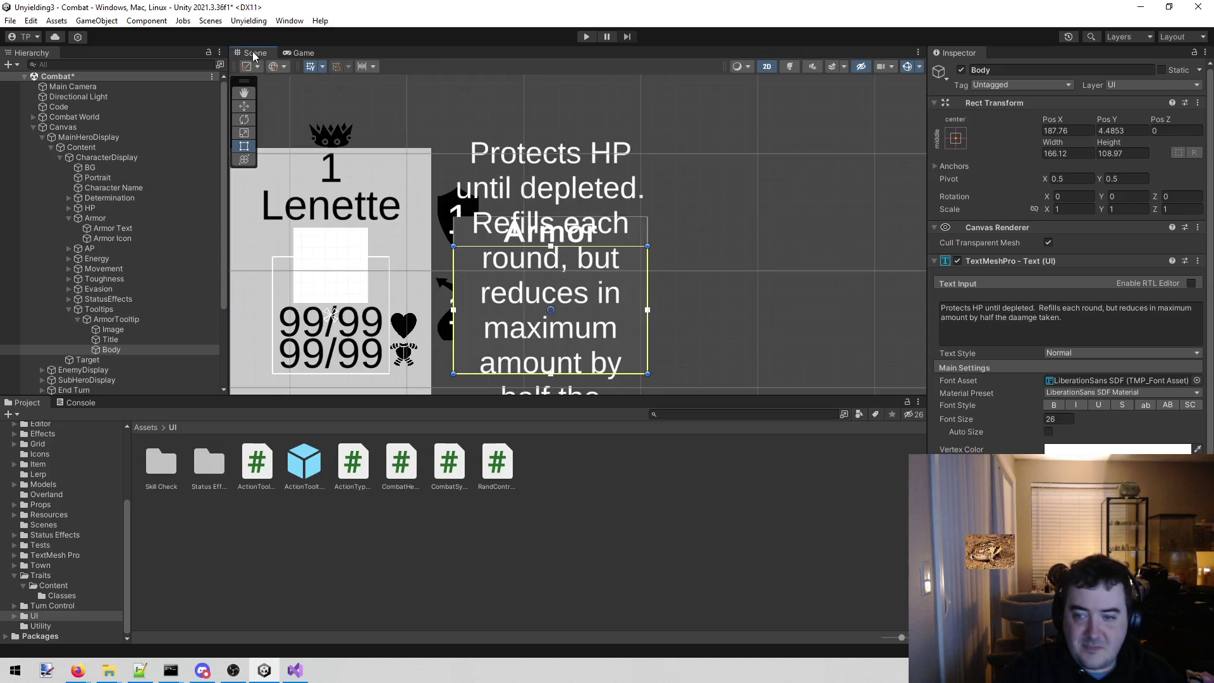
left_click(112, 330)
scroll(463, 275, "down", 3)
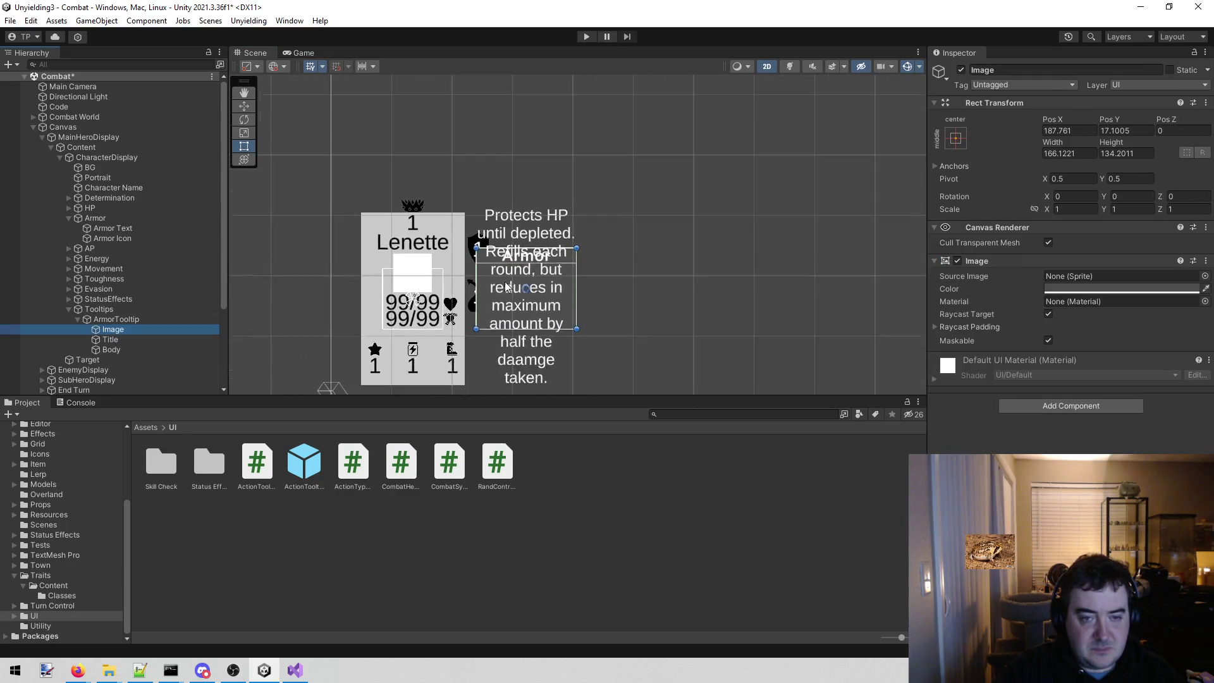
scroll(507, 281, "up", 2)
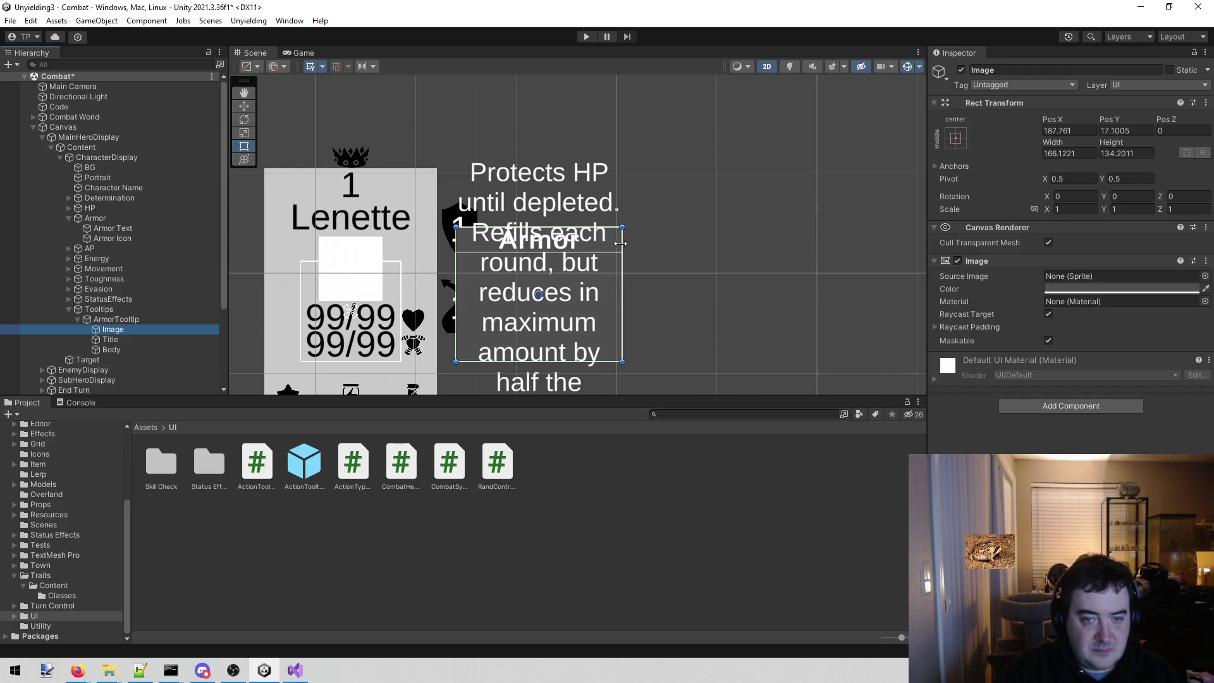
left_click_drag(624, 254, 682, 260)
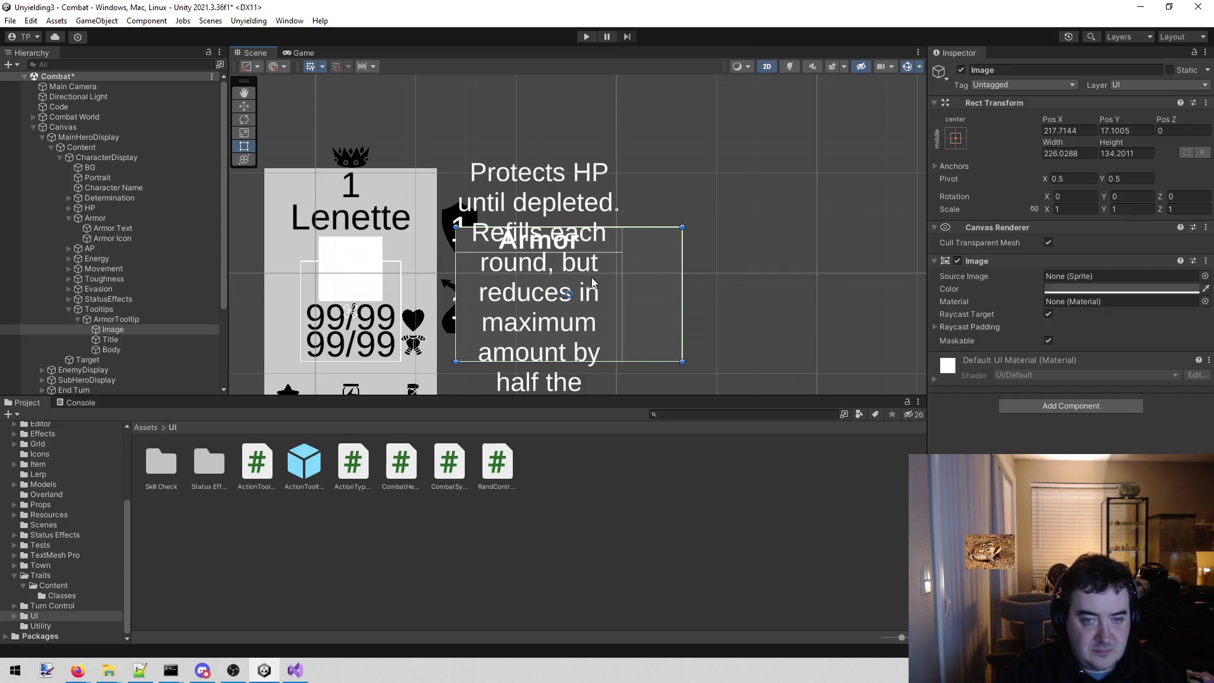
- Widen the Title and Body text boxes to match the background's ~226 width
left_click(110, 338)
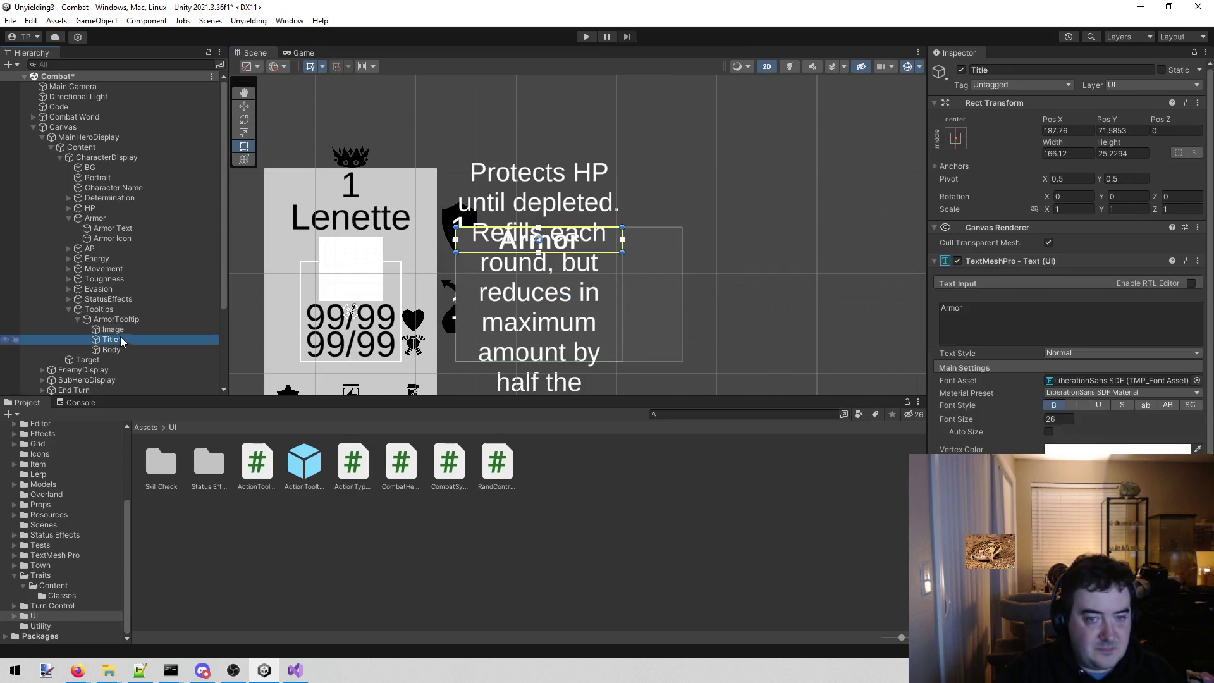
scroll(584, 270, "up", 1)
scroll(584, 269, "up", 1)
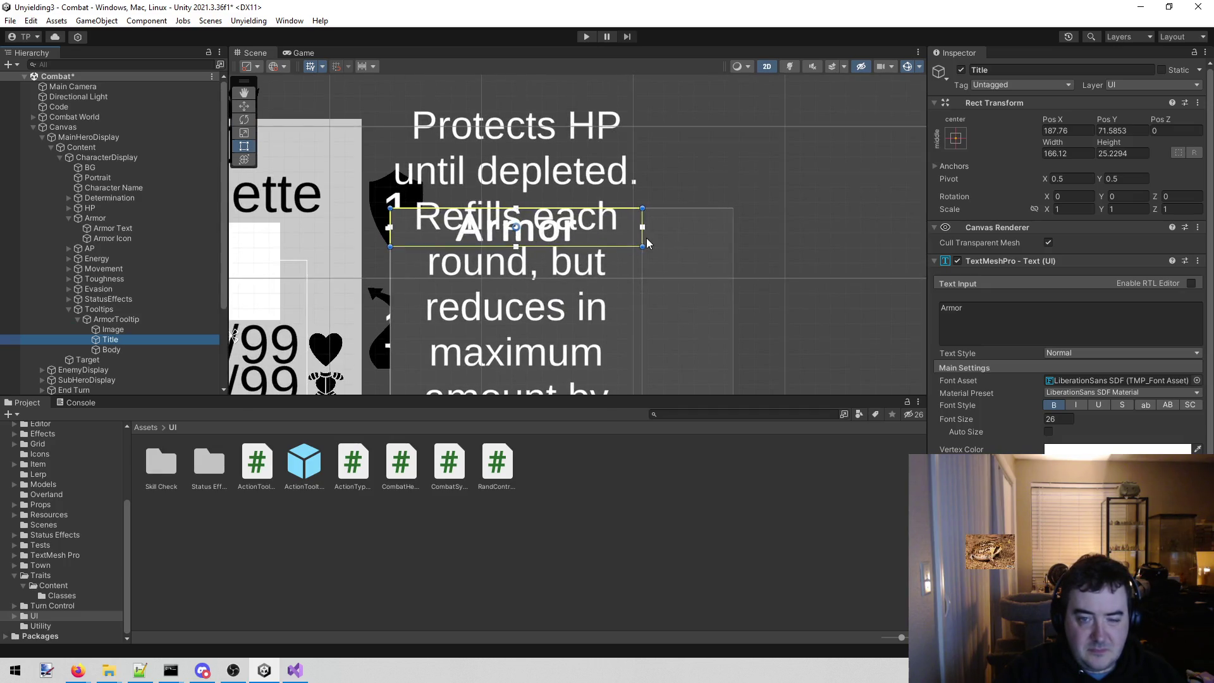
left_click_drag(645, 238, 735, 235)
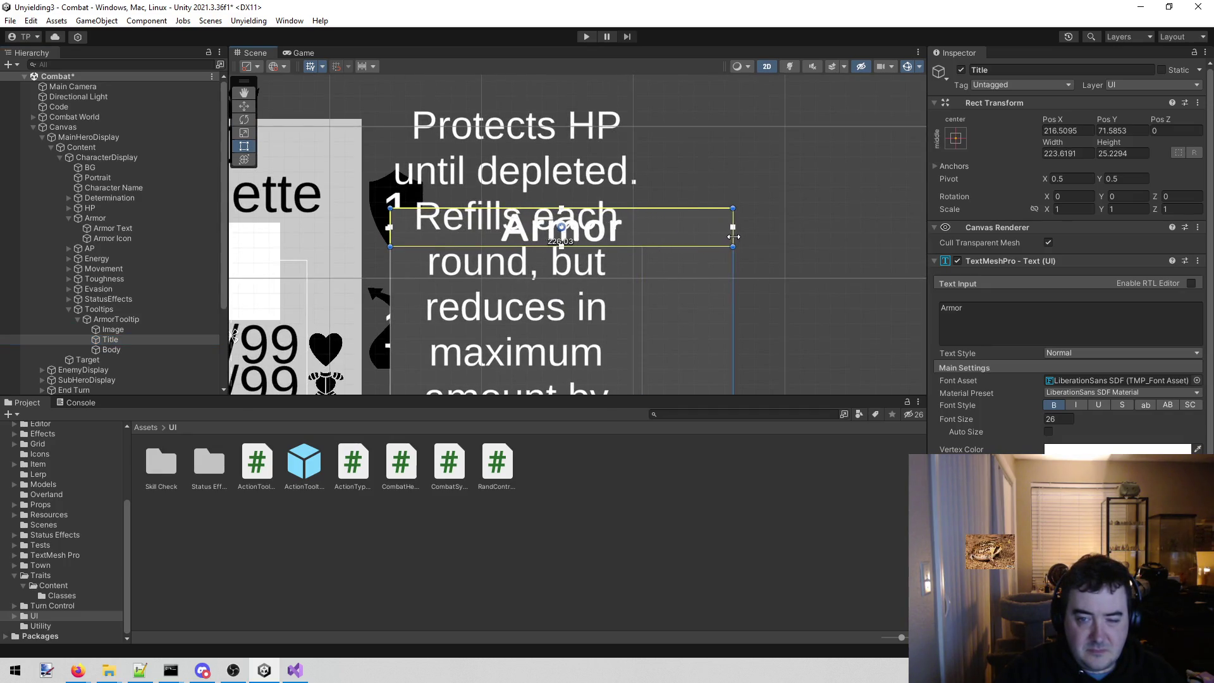
left_click(302, 52)
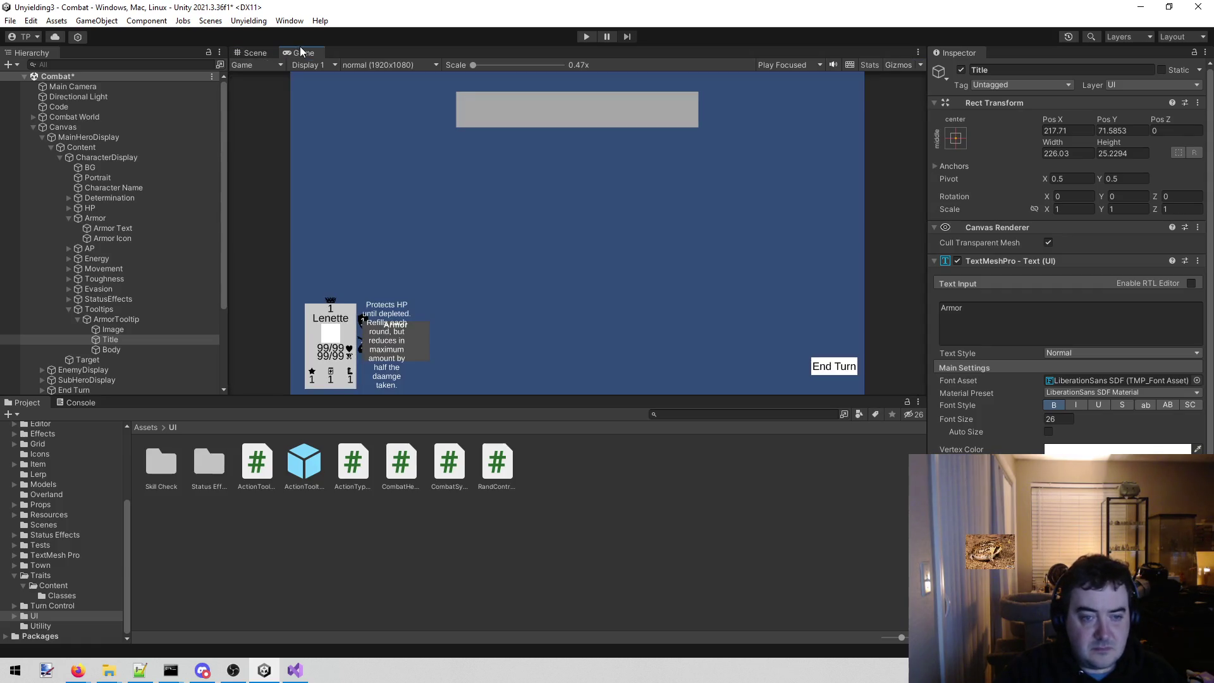
left_click(263, 53)
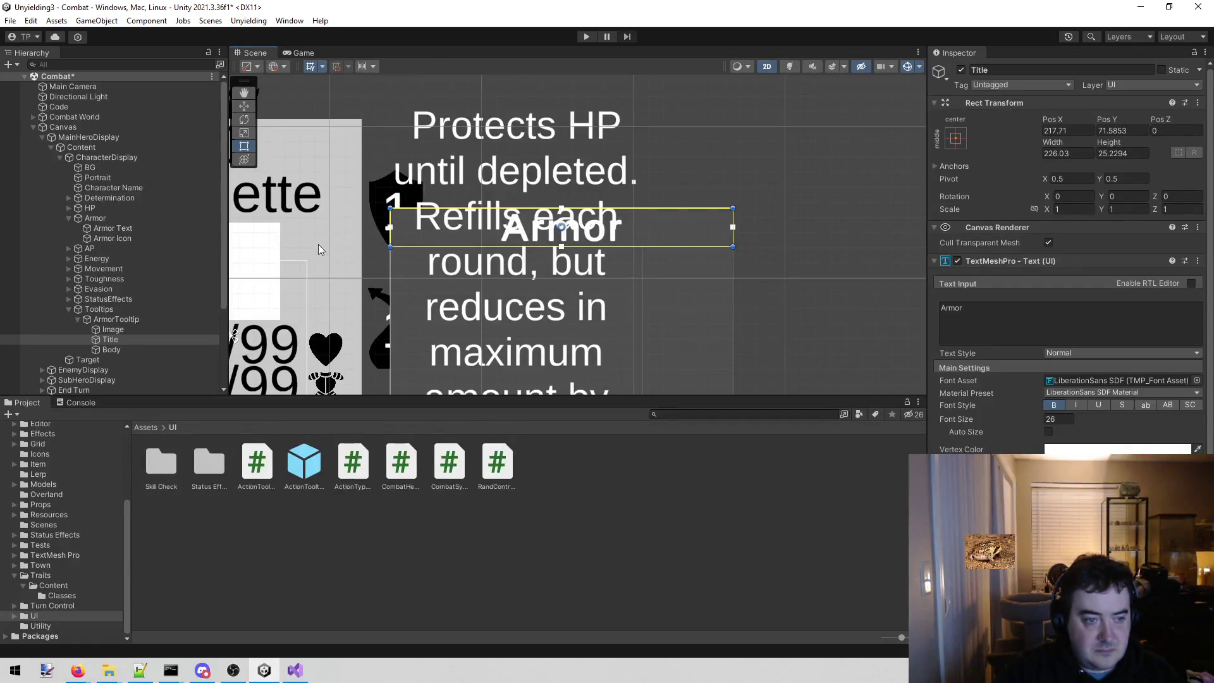
left_click(117, 348)
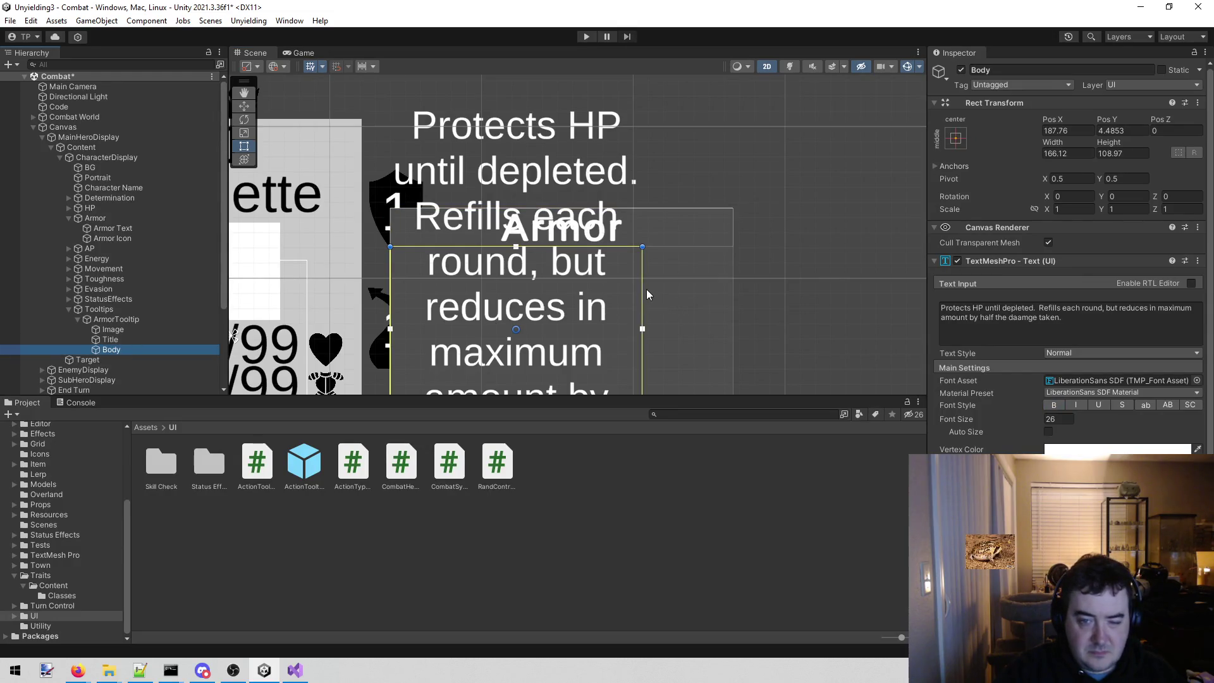
left_click_drag(649, 287, 739, 287)
- Check the widened tooltip's line wrapping in the Game view
left_click(302, 52)
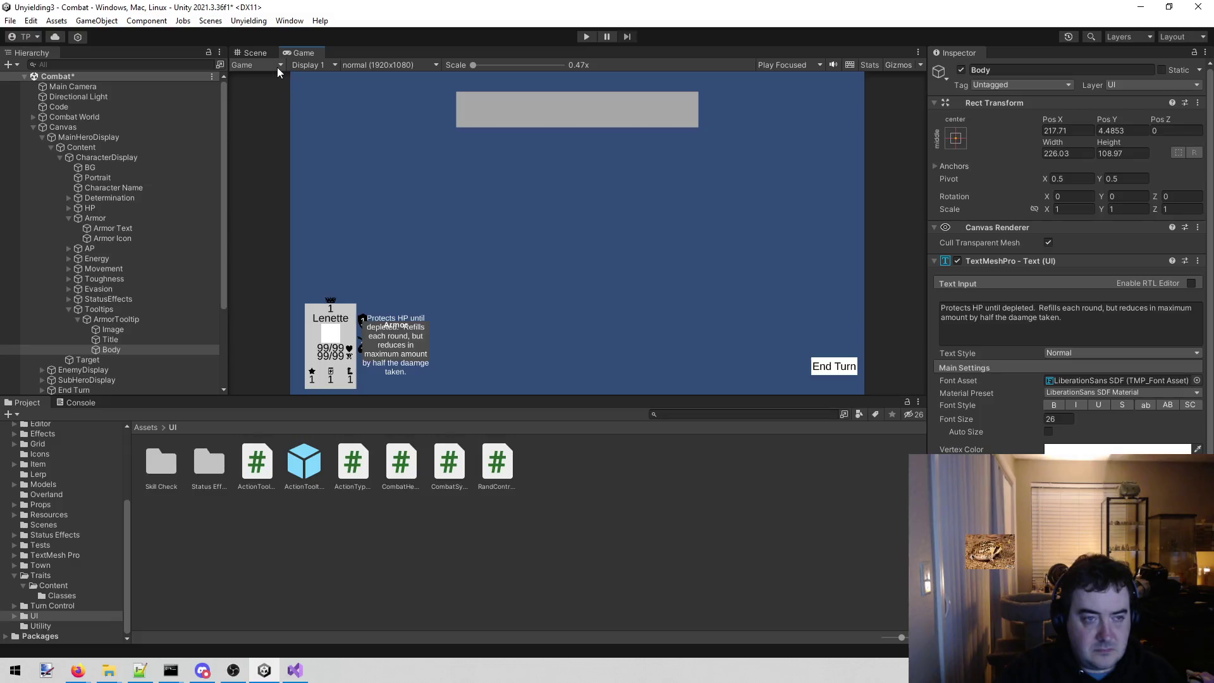
left_click(256, 51)
scroll(367, 130, "down", 2)
scroll(390, 120, "down", 2)
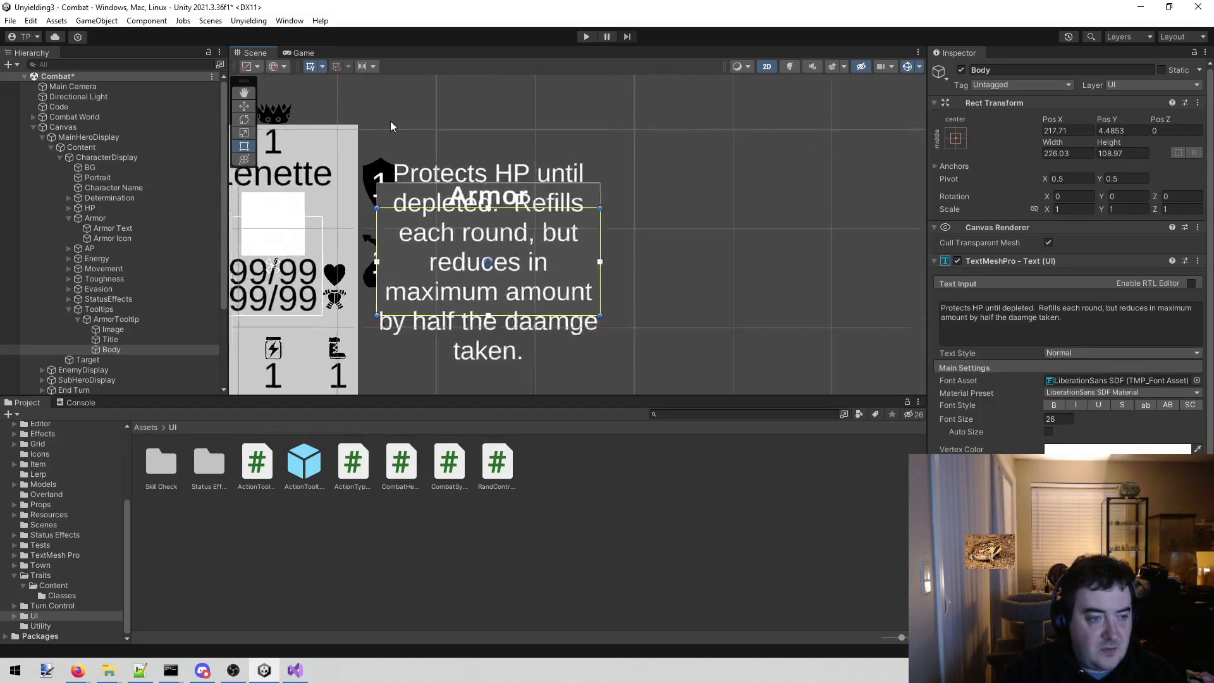
scroll(349, 198, "down", 1)
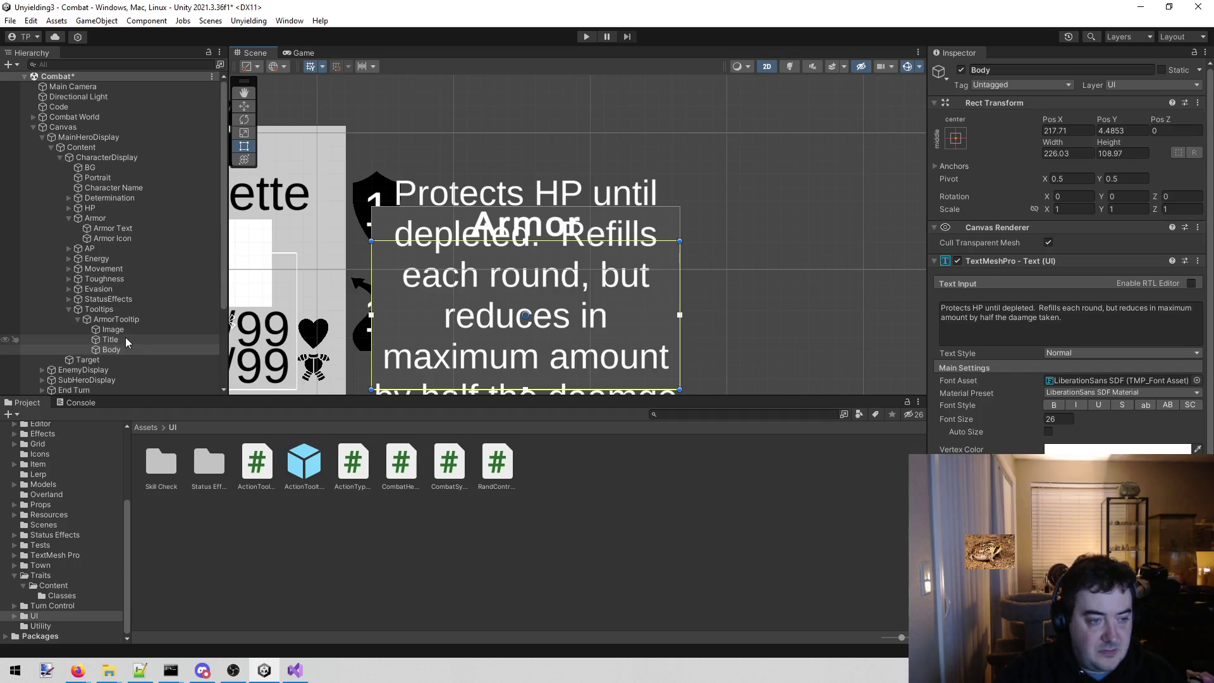
left_click(303, 53)
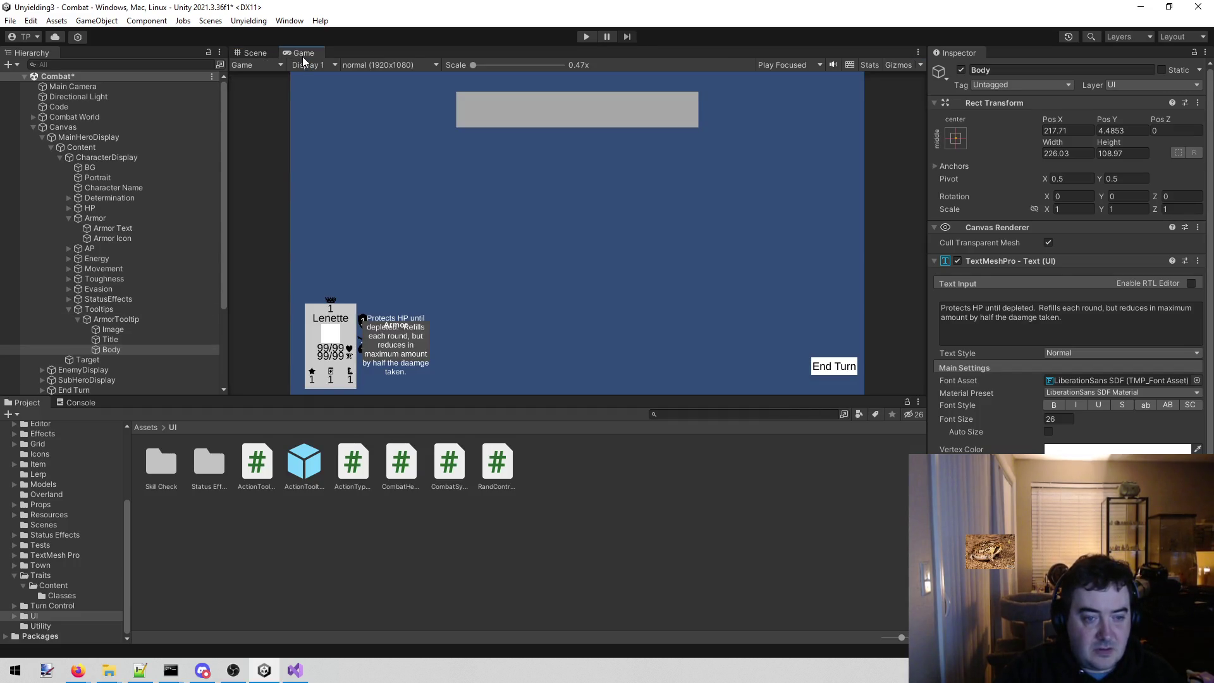
left_click(256, 52)
scroll(354, 150, "down", 3)
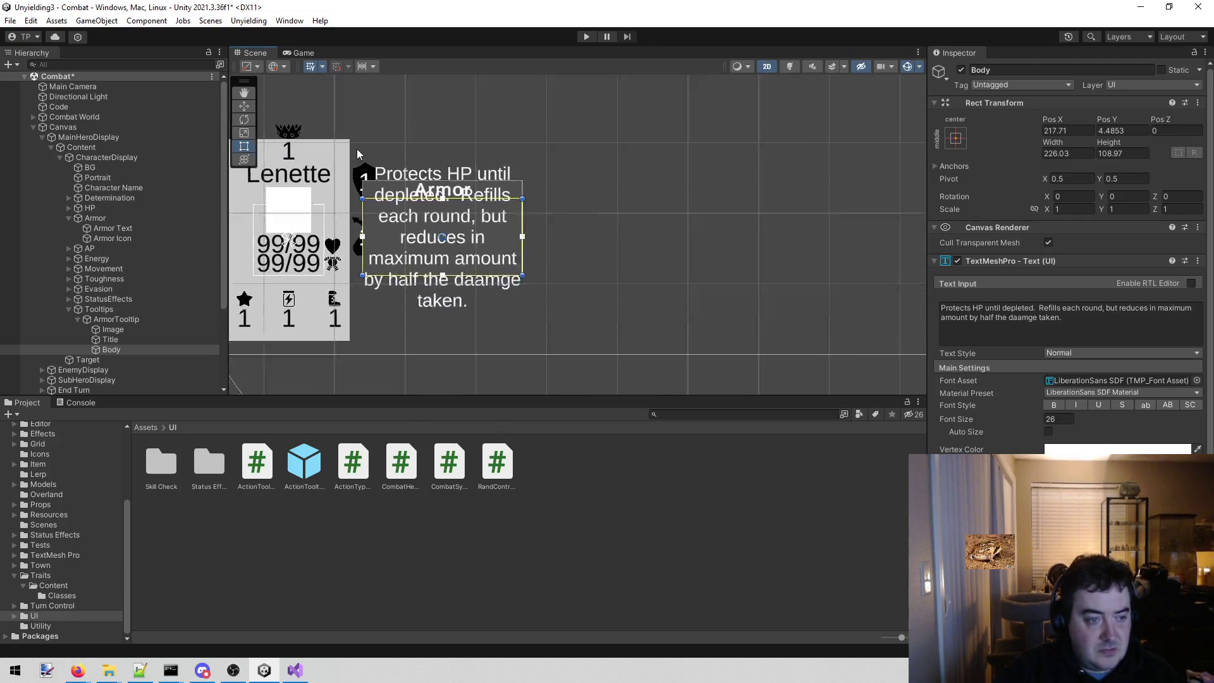
scroll(356, 149, "up", 3)
- Stretch Image, Title and Body to about 360 wide for four text lines and preview in Game view
left_click(141, 329)
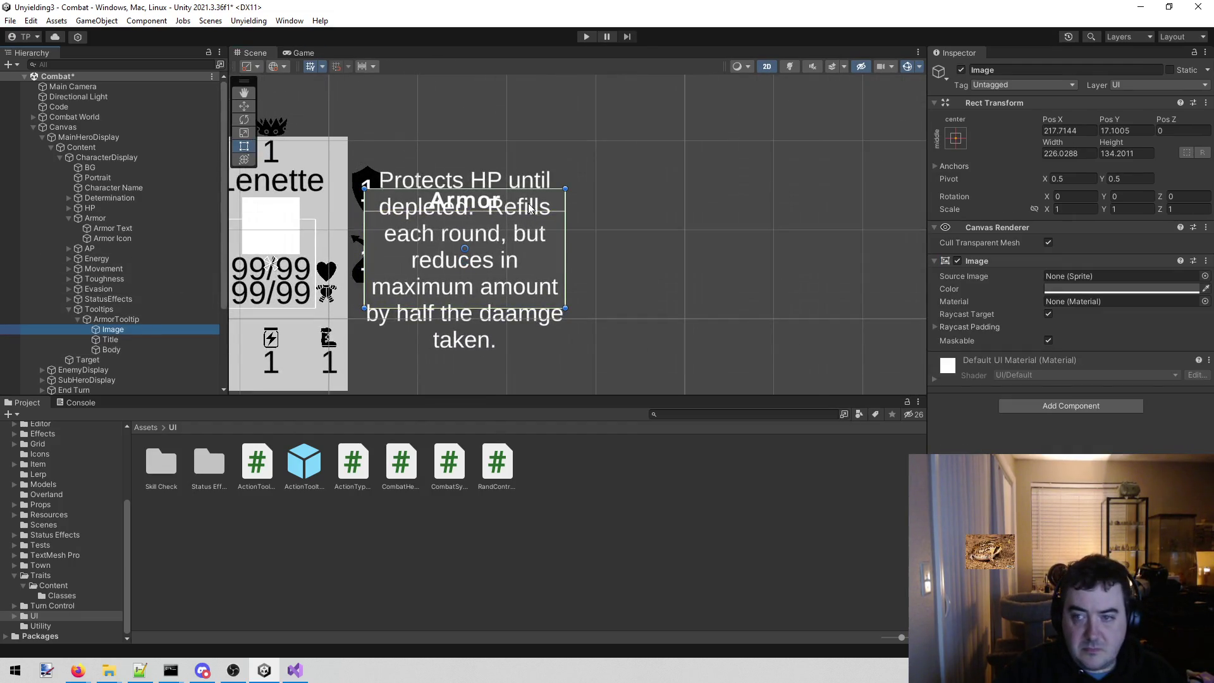
left_click_drag(566, 203, 685, 210)
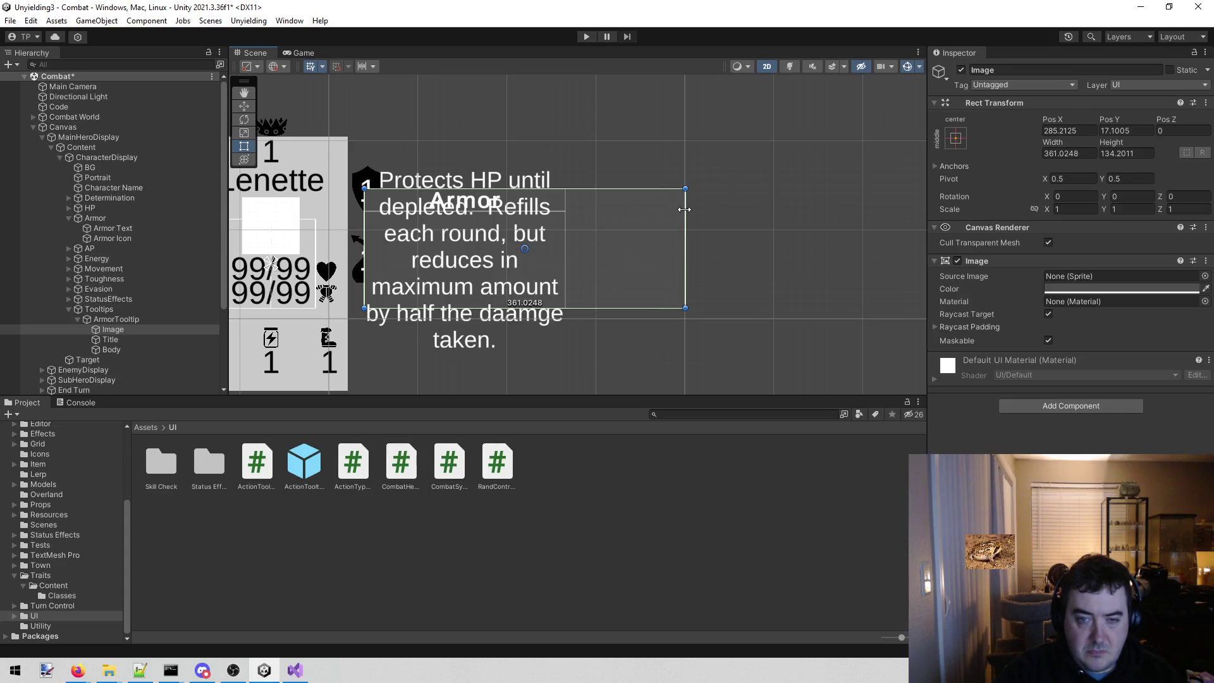
left_click(110, 340)
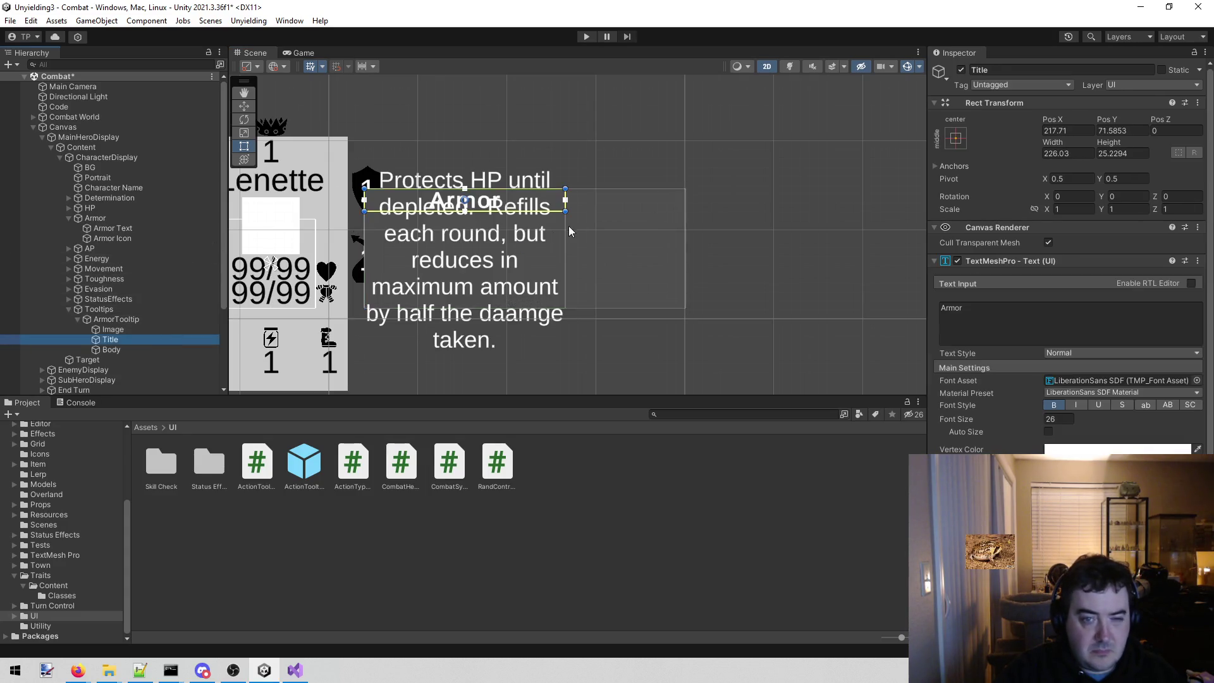
scroll(568, 226, "up", 3)
left_click_drag(551, 192, 793, 181)
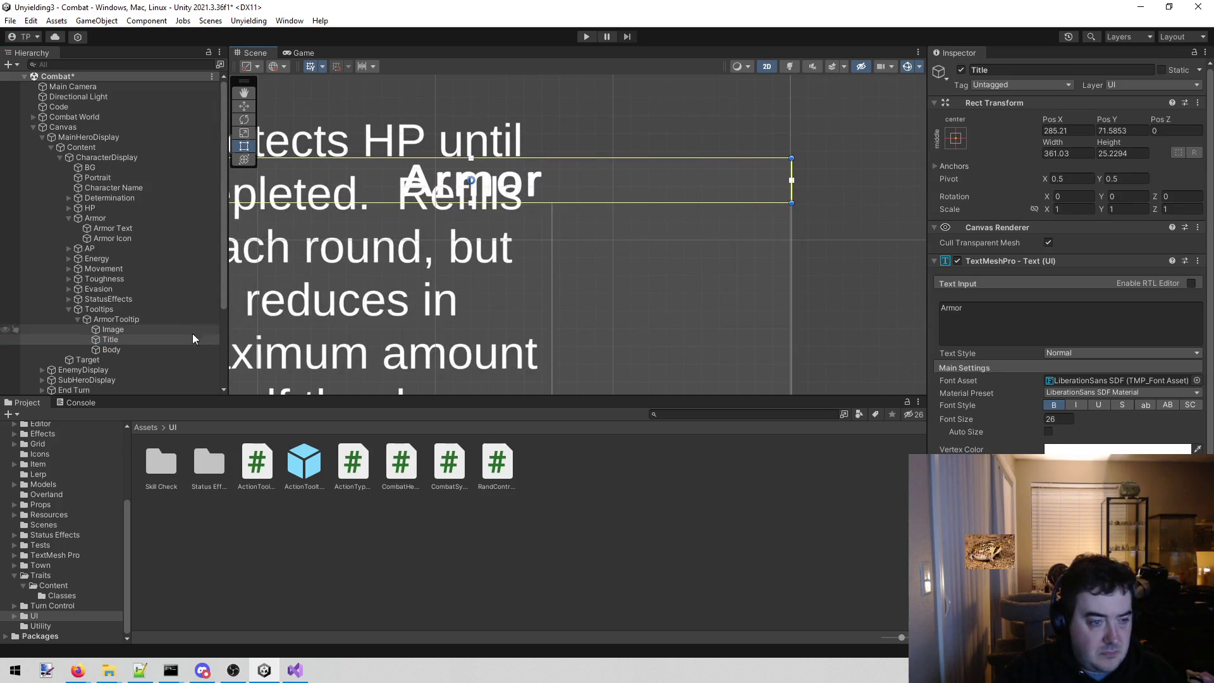
left_click(164, 349)
left_click_drag(551, 249, 791, 222)
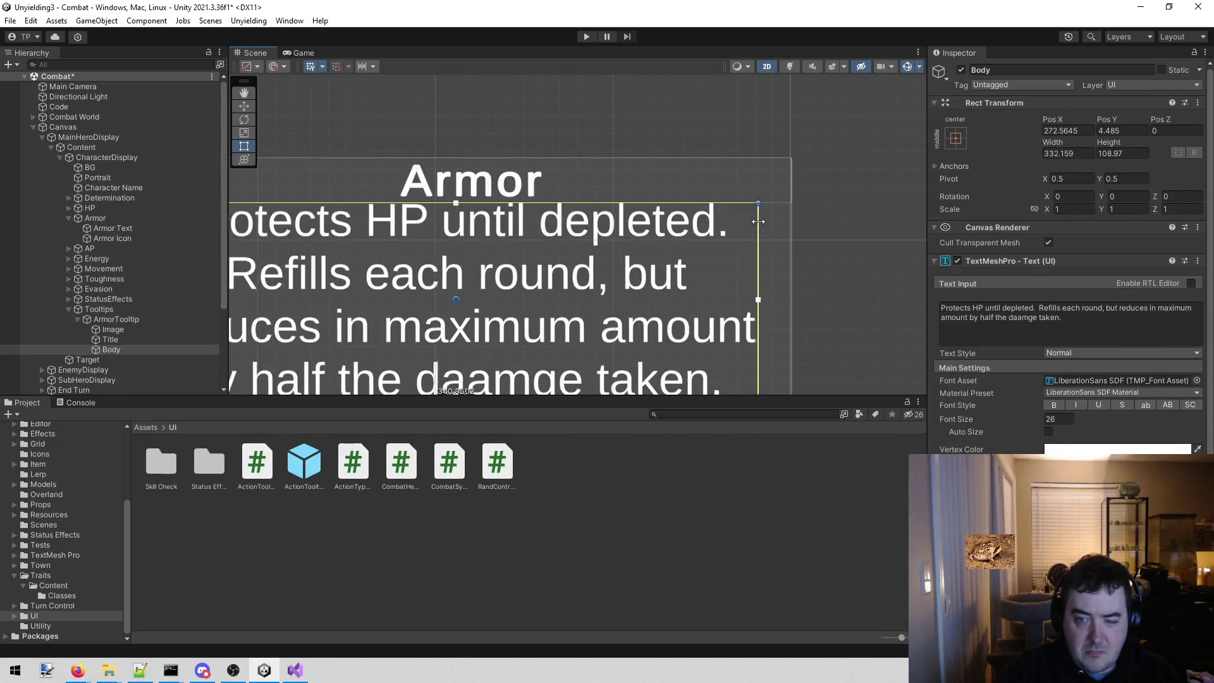
scroll(787, 223, "down", 3)
scroll(678, 225, "down", 1)
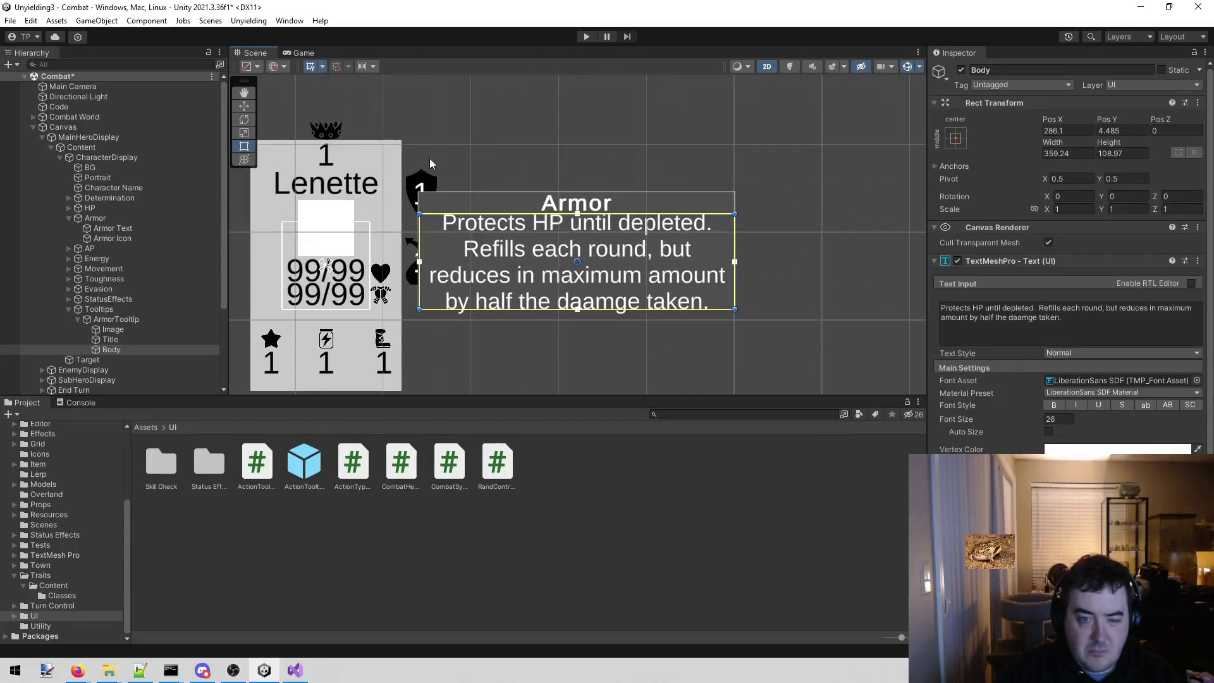
left_click(302, 52)
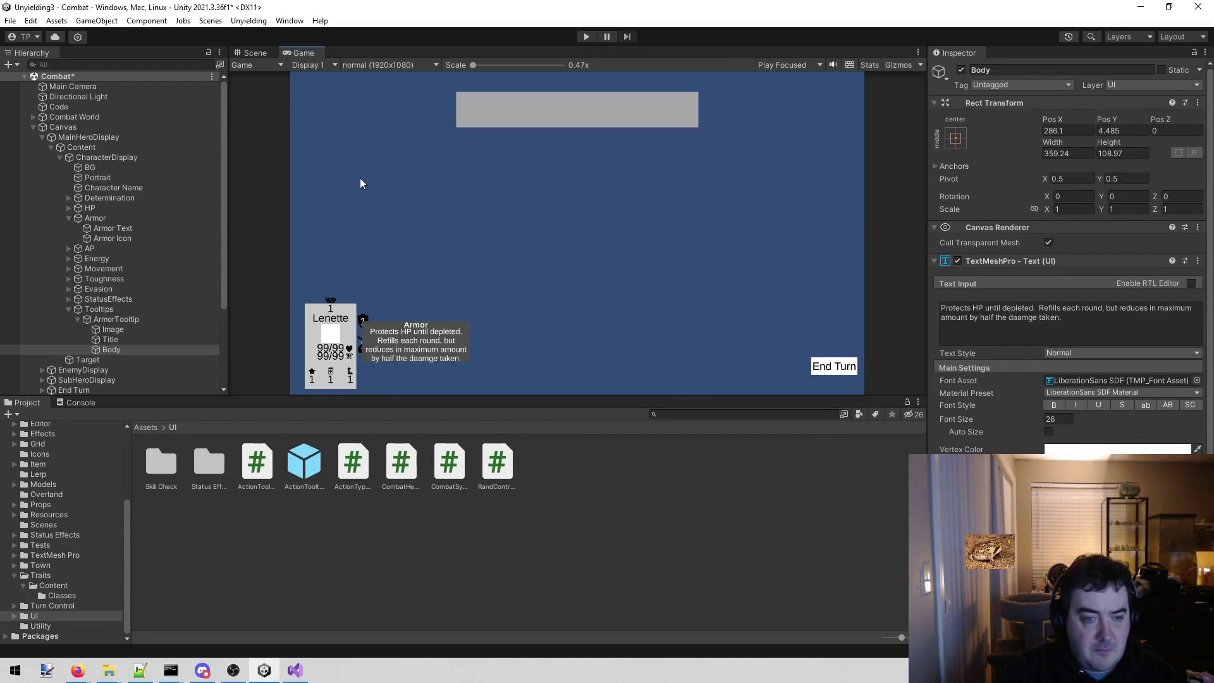
left_click(254, 53)
- Frame the tooltip and extend the background Image's top and bottom edges
left_click(121, 327)
key("f")
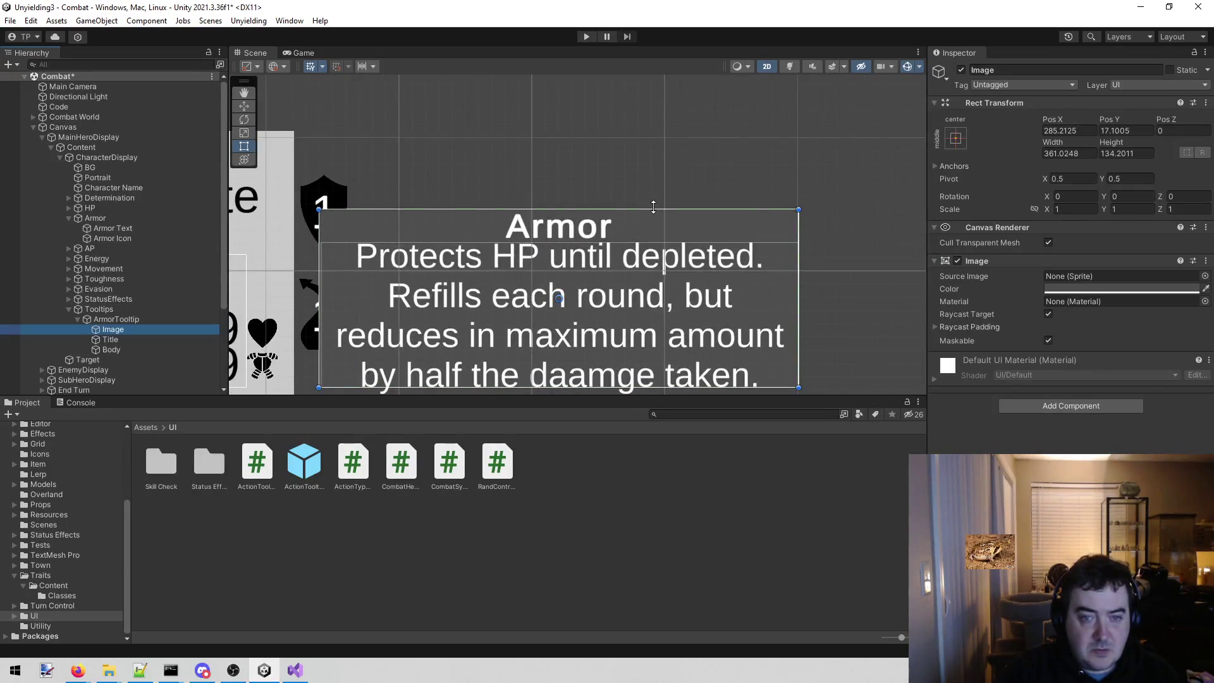
left_click_drag(652, 206, 660, 152)
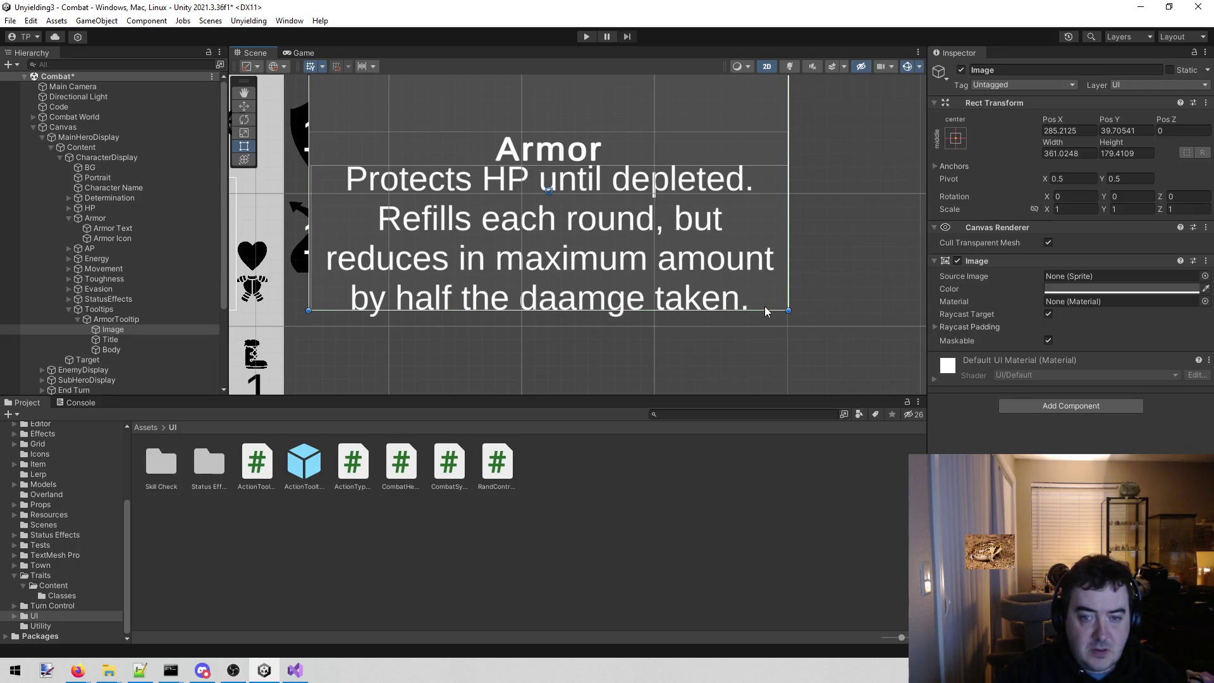
mouse_move(766, 310)
left_mouse_down()
mouse_move(761, 356)
mouse_move(700, 352)
left_mouse_up()
scroll(731, 298, "down", 3)
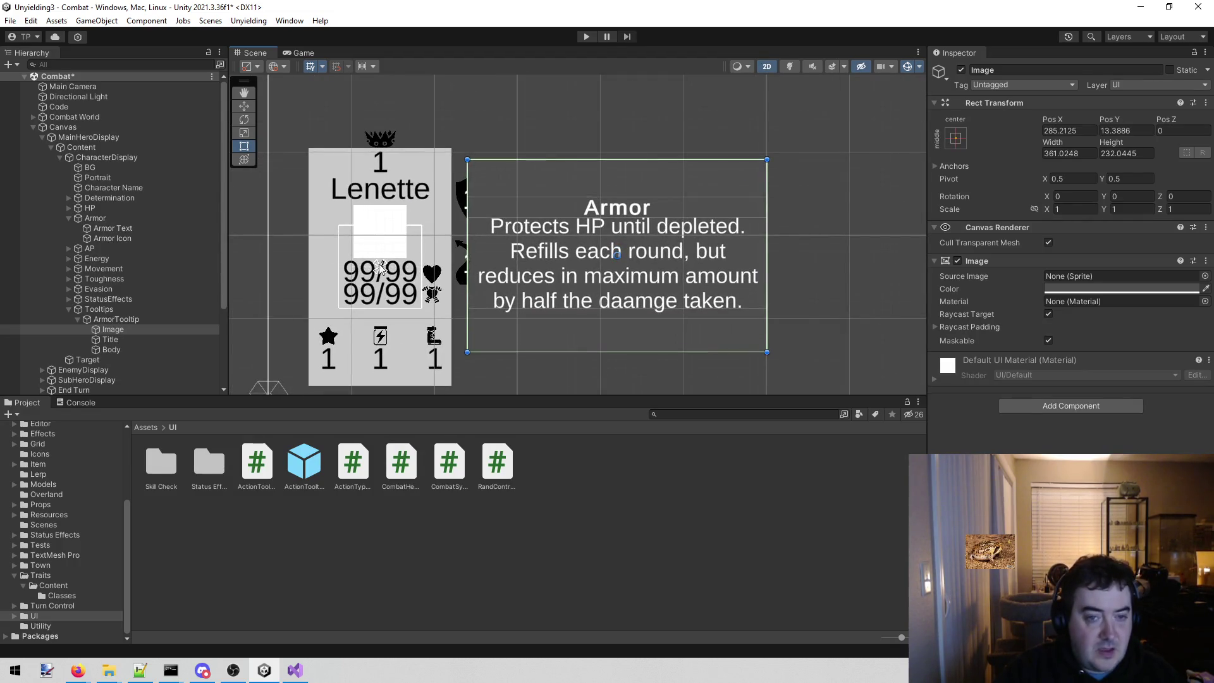
mouse_move(110, 340)
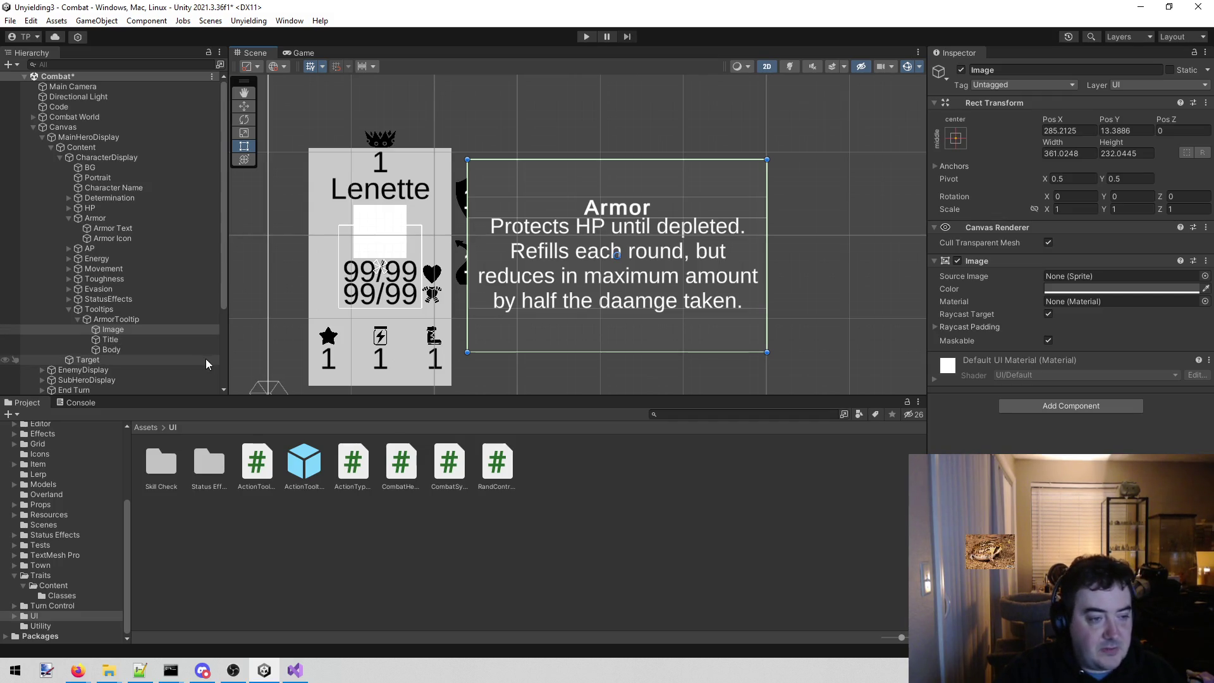
- Move the Armor Title upward along Y so it sits above the description
left_click(167, 339)
key("w")
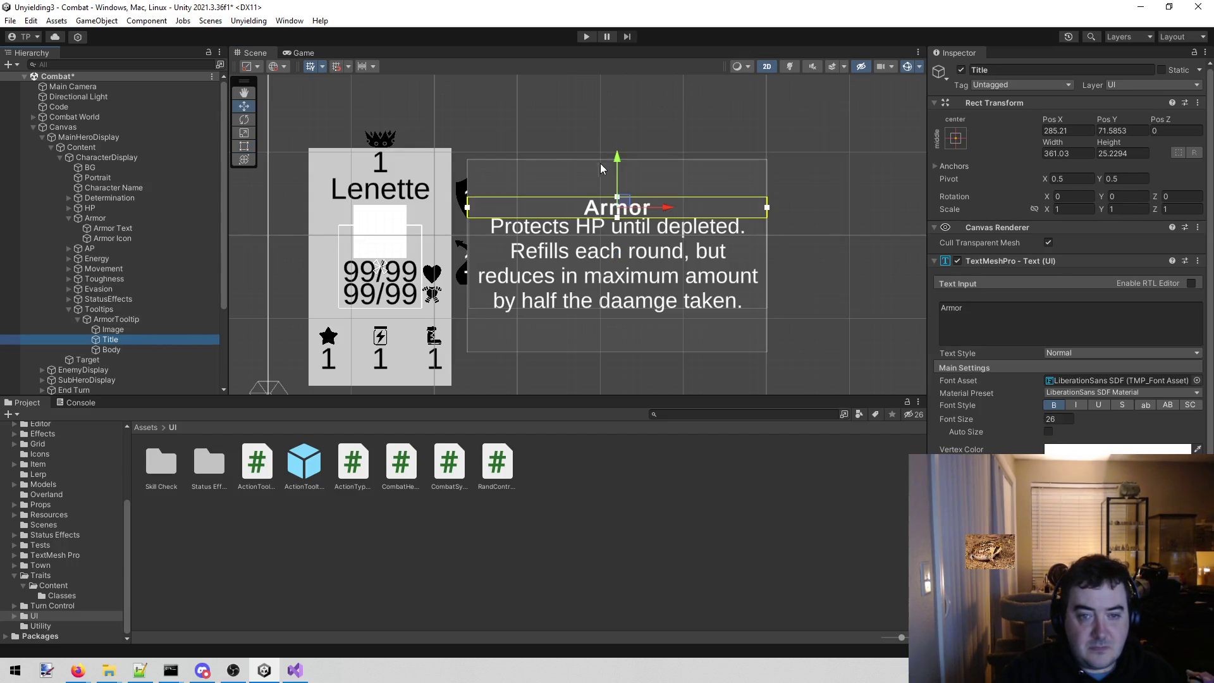
left_click_drag(619, 159, 622, 120)
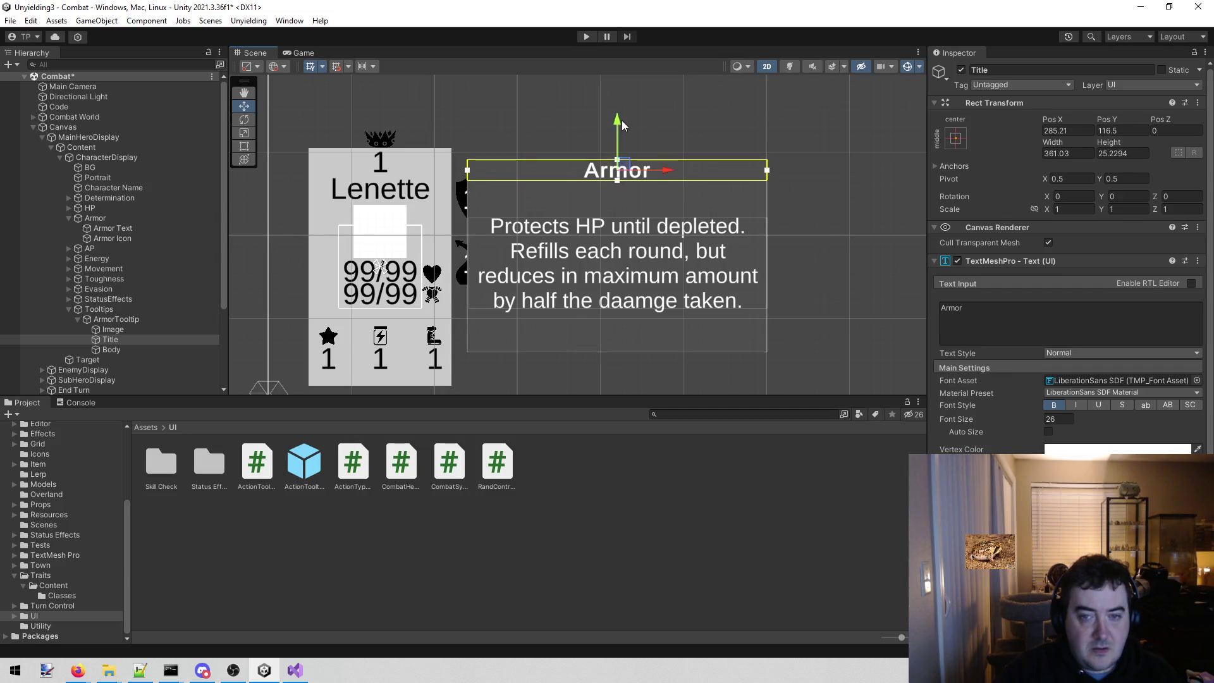
scroll(640, 125, "up", 2)
scroll(640, 126, "down", 2)
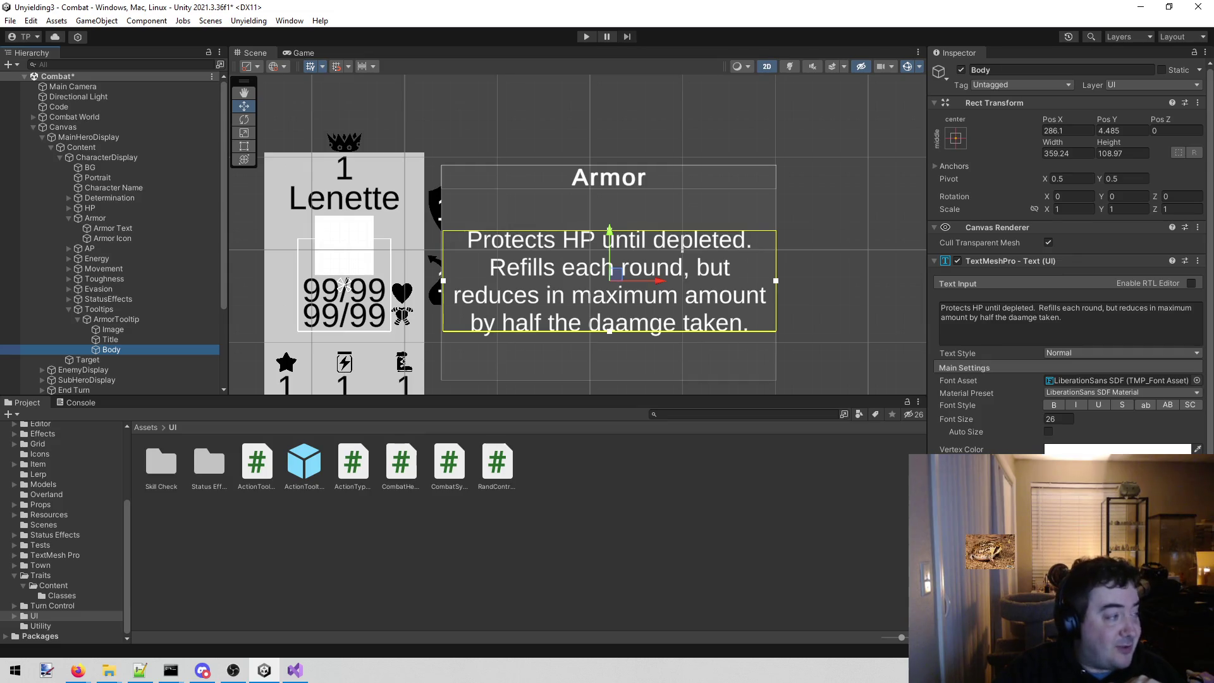
key("alt+Tab")
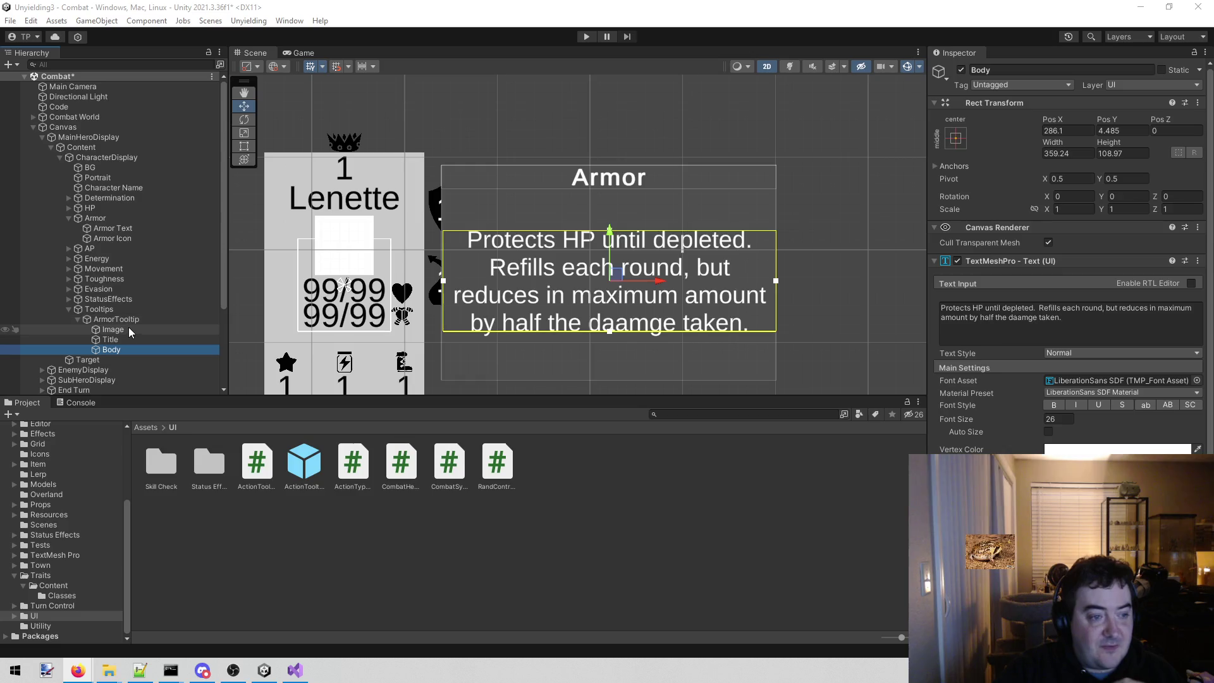
- Add a Content Size Fitter to Image with Vertical Fit set to Preferred Size
left_click(127, 329)
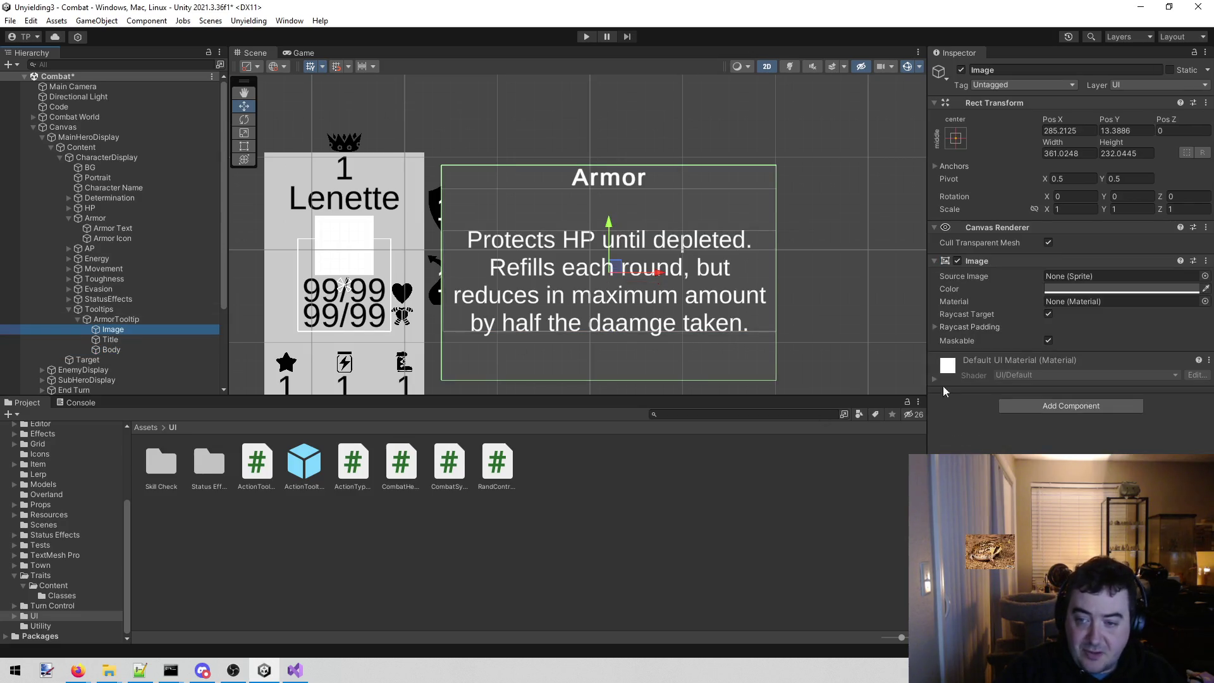
left_click(1047, 404)
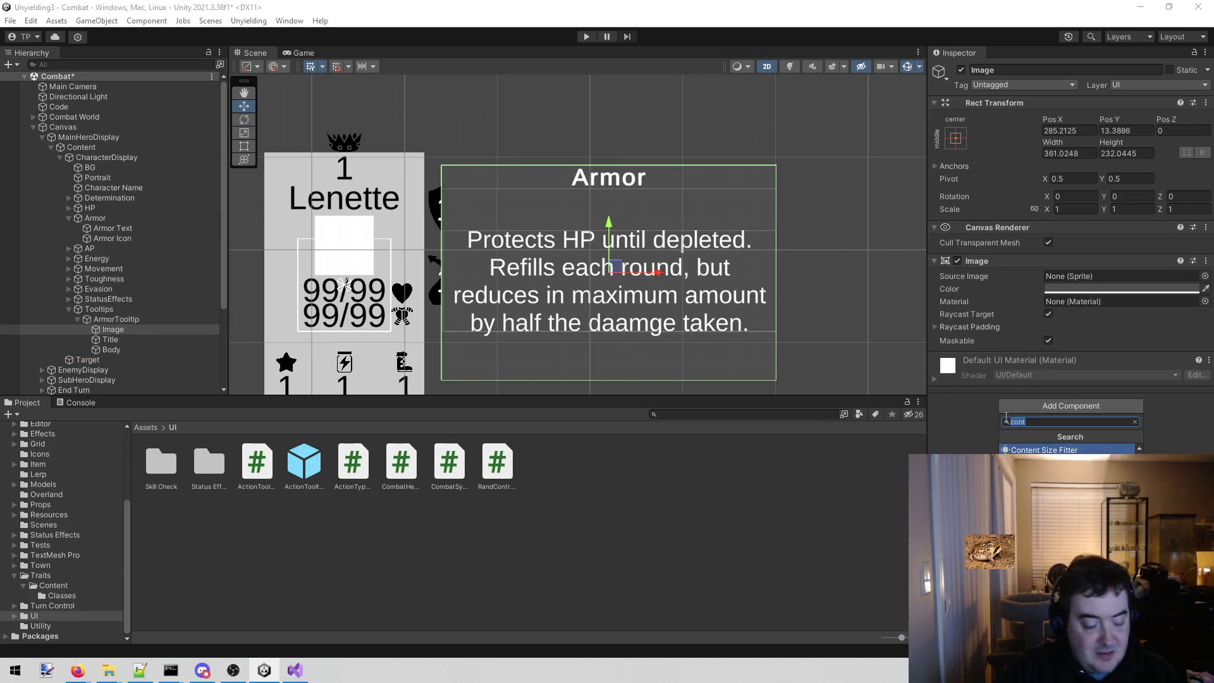
left_click(1035, 450)
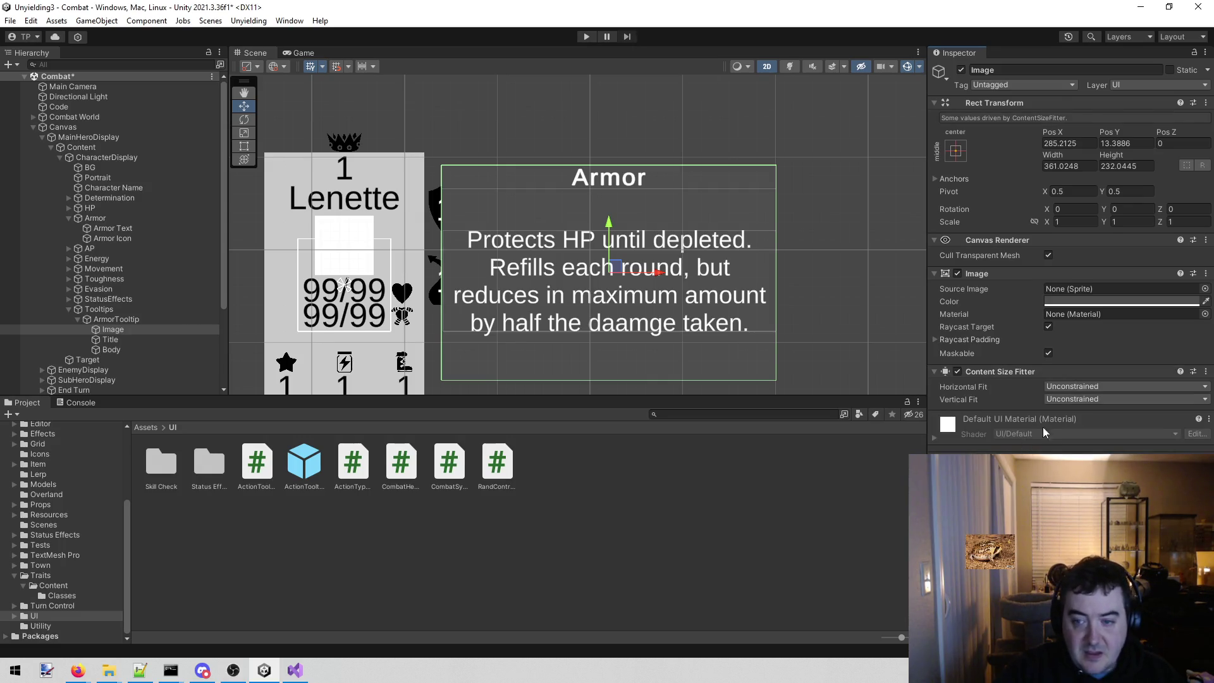
left_click(1068, 400)
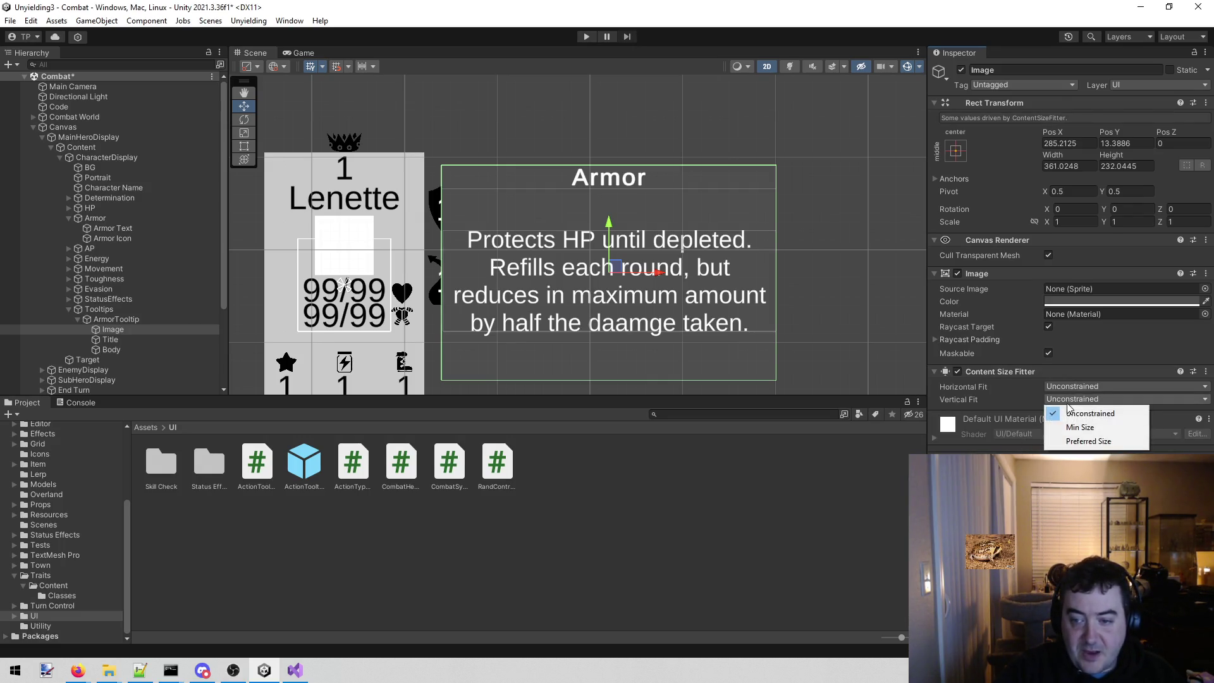
left_click(1070, 442)
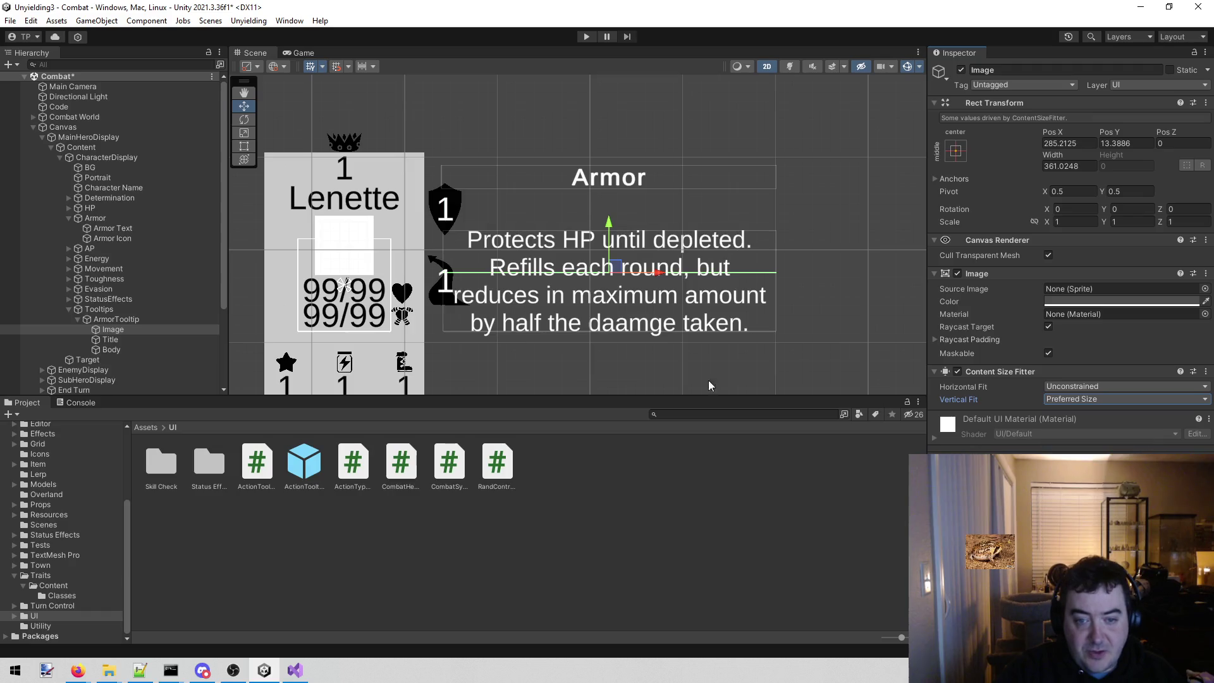
- Add a Vertical Layout Group above the size fitter and nest Title and Body inside Image
left_click(129, 337)
left_click(129, 329)
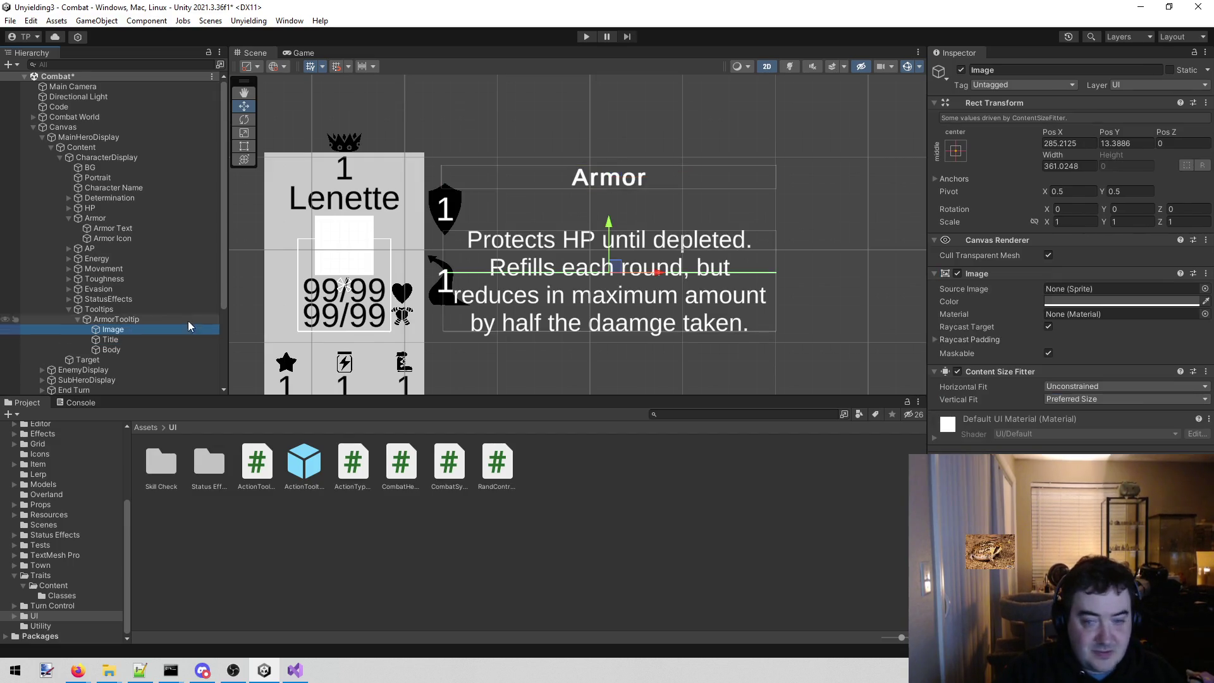
key("alt+Tab")
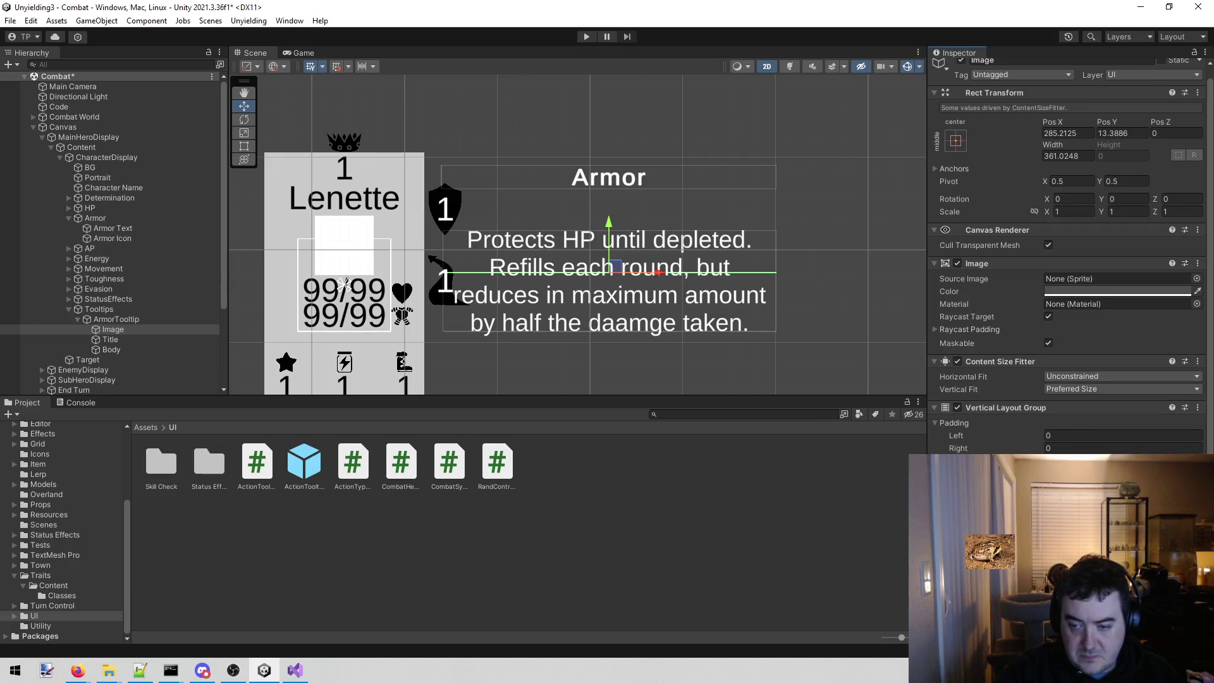
mouse_move(1005, 410)
left_mouse_down()
mouse_move(1026, 349)
mouse_move(1022, 361)
left_mouse_up()
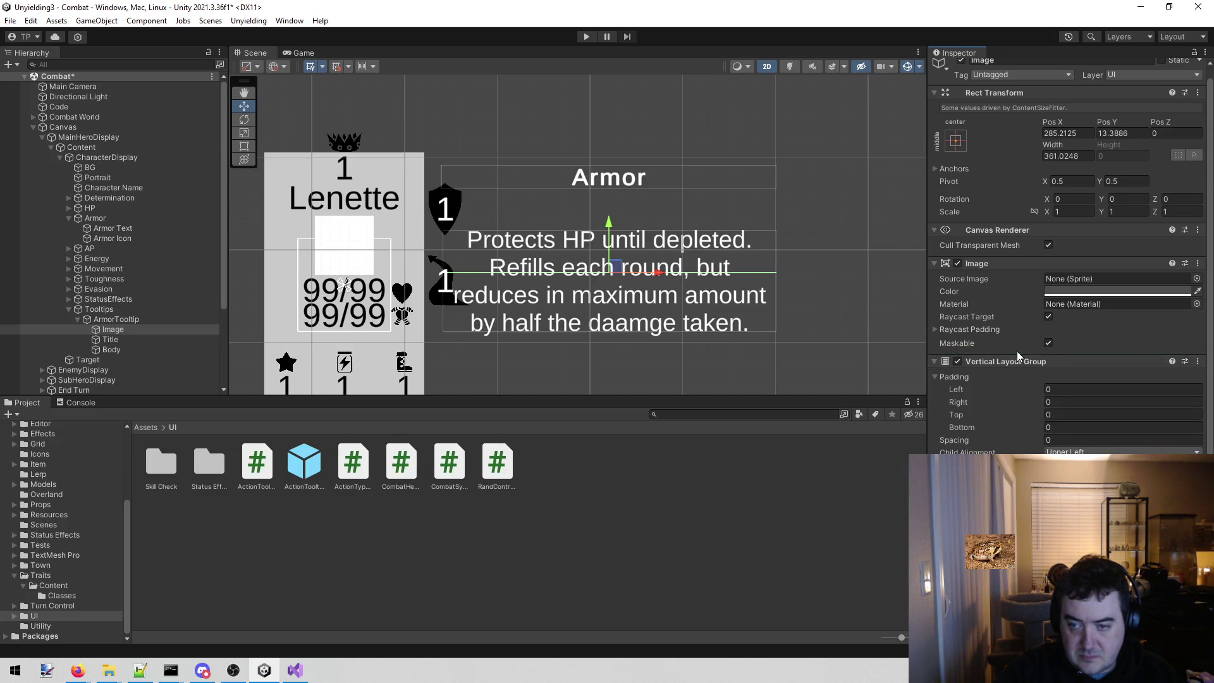
left_click(114, 340)
mouse_move(120, 347)
left_mouse_down()
mouse_move(124, 327)
mouse_move(122, 350)
left_mouse_up()
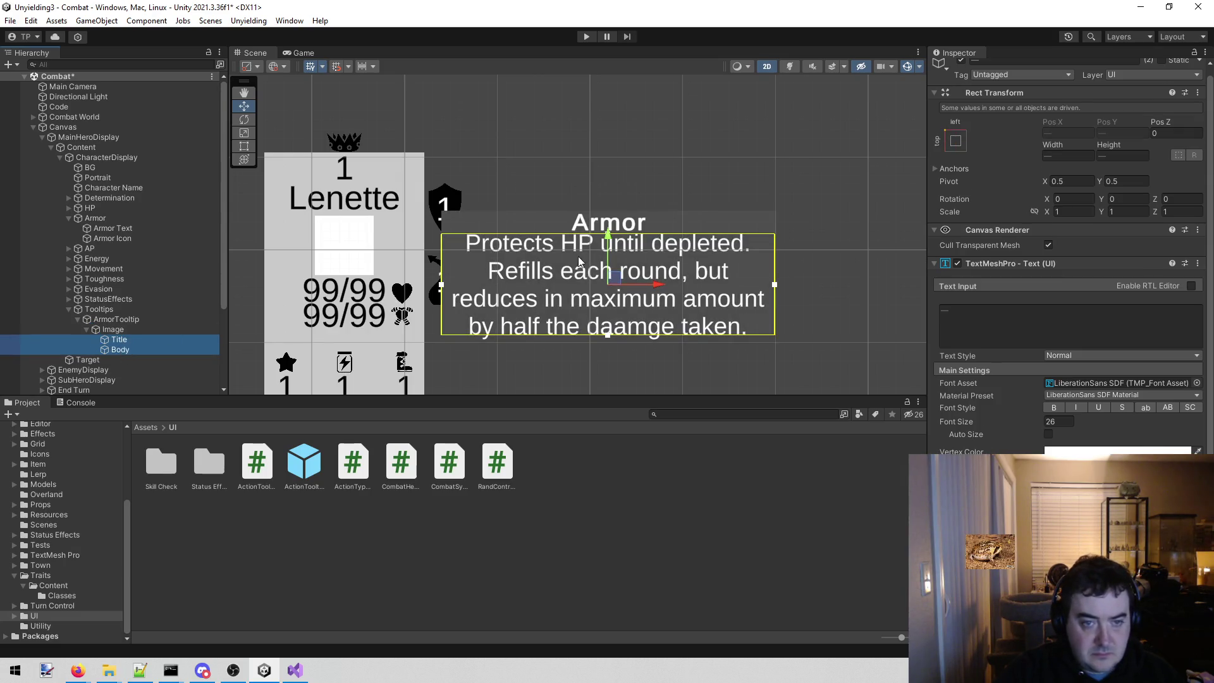
scroll(591, 200, "down", 3)
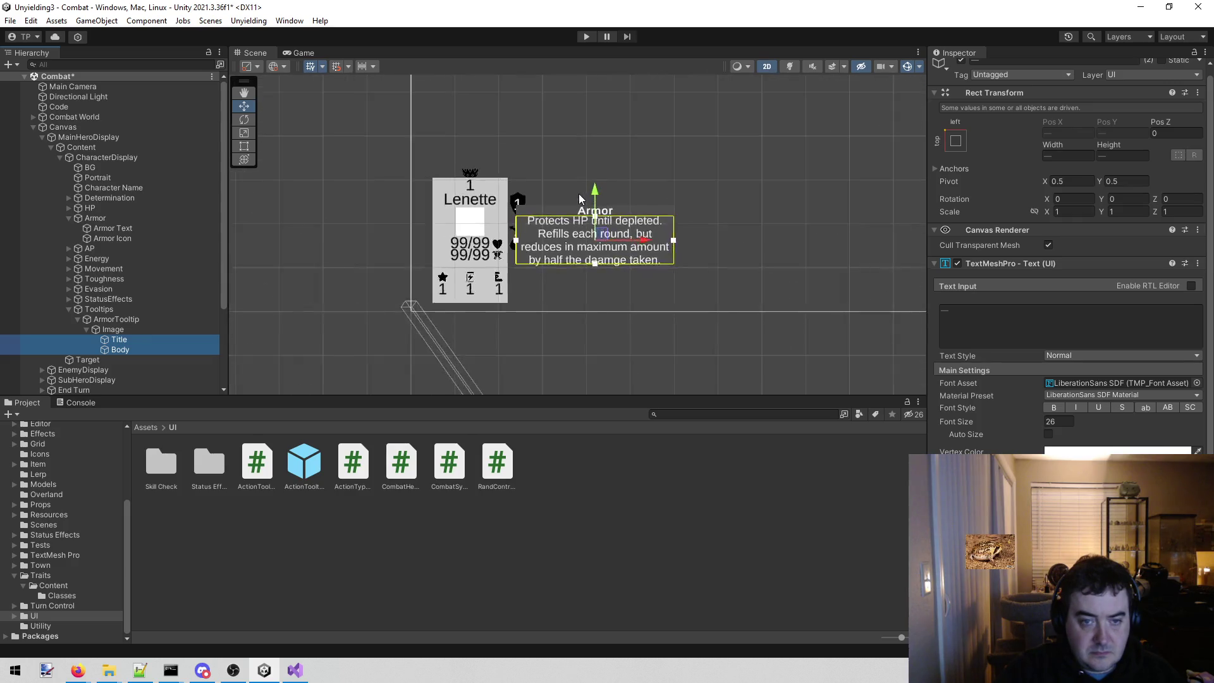
scroll(591, 201, "up", 2)
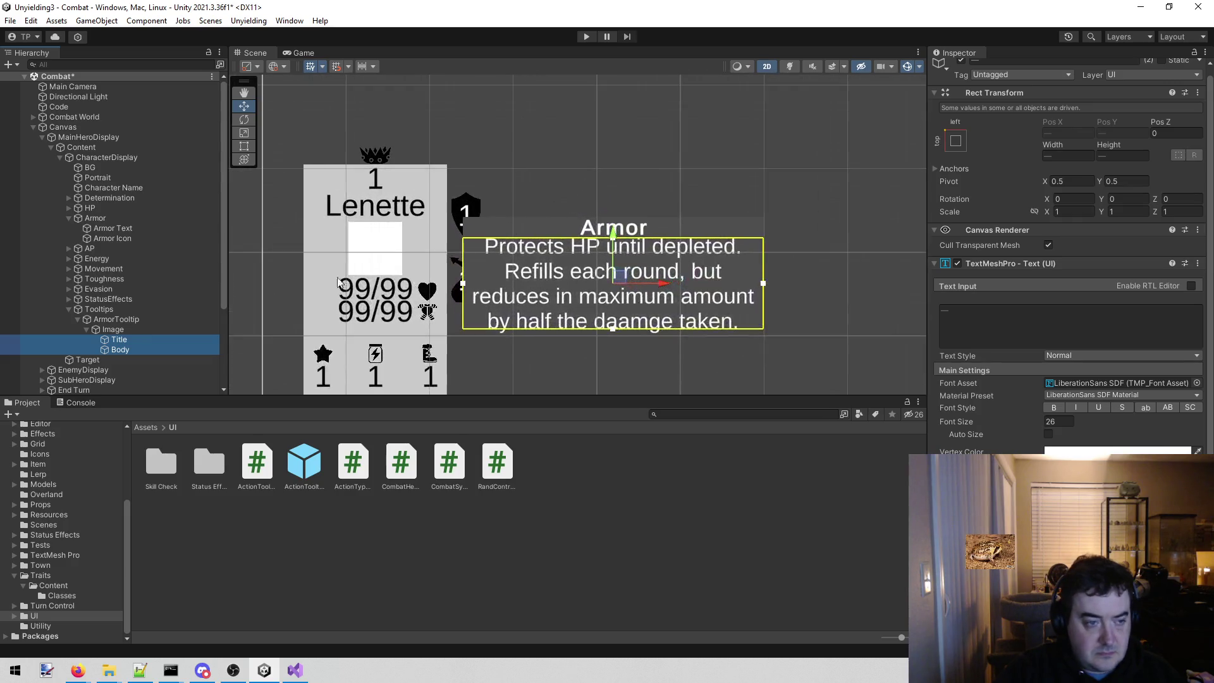
- Set the Vertical Layout Group's top and bottom padding to 5
left_click(127, 321)
left_click(112, 329)
left_click(1075, 425)
type("5")
key("Tab")
type("5")
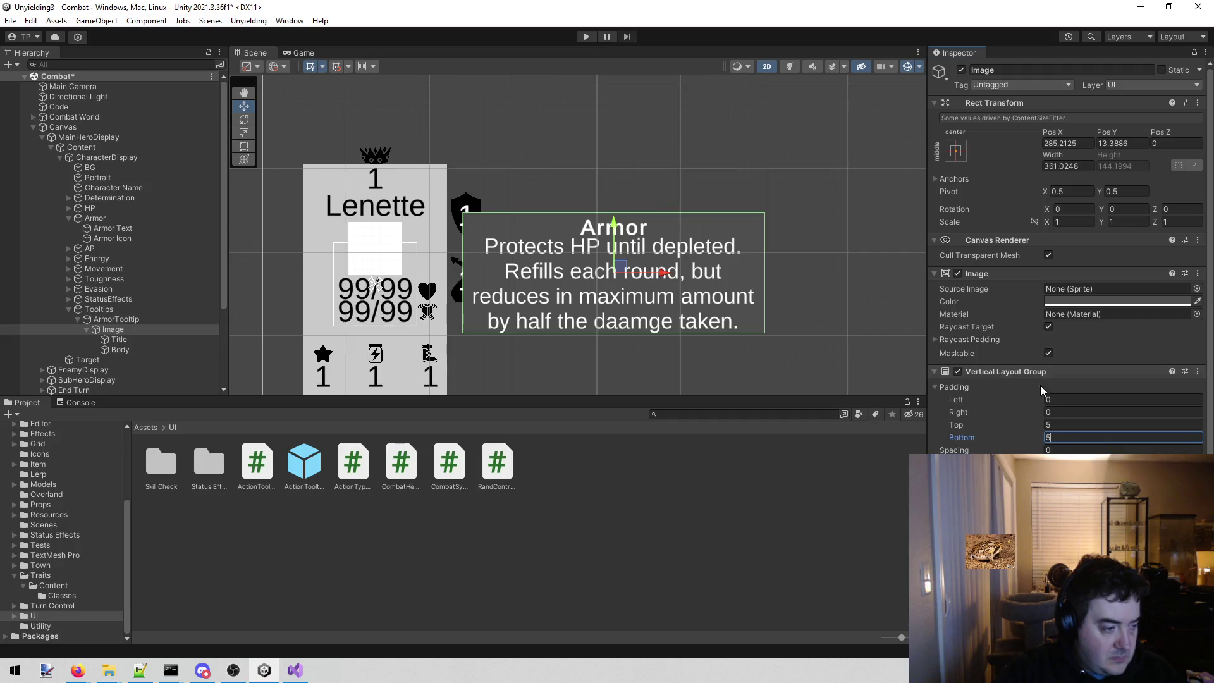
scroll(722, 333, "up", 2)
scroll(721, 333, "up", 2)
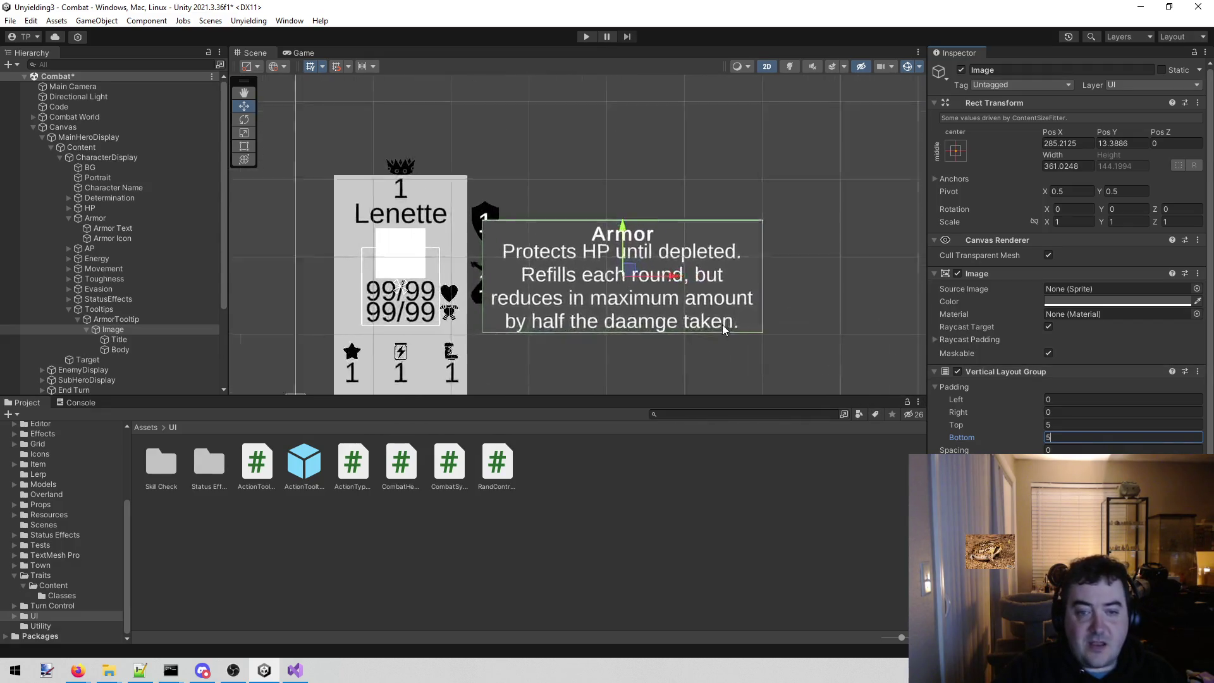
- Set the spacing between title and body to 10 and preview in the Game view
left_click(133, 320)
left_click(140, 330)
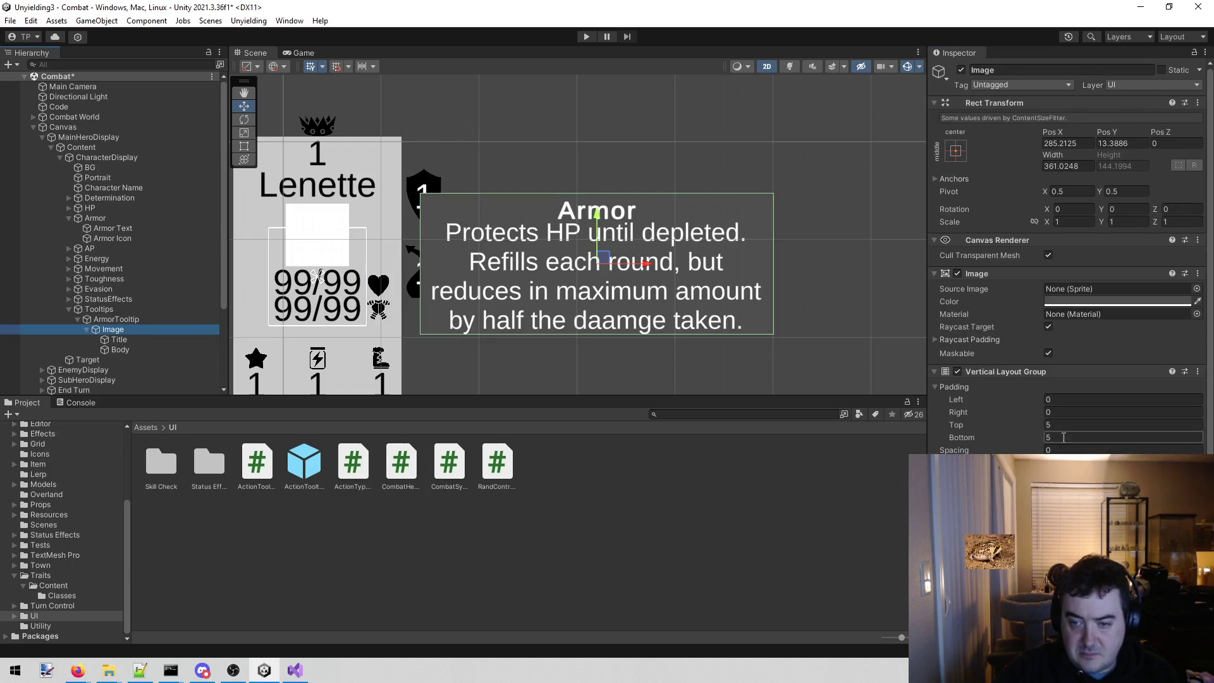
left_click_drag(1001, 453, 1157, 435)
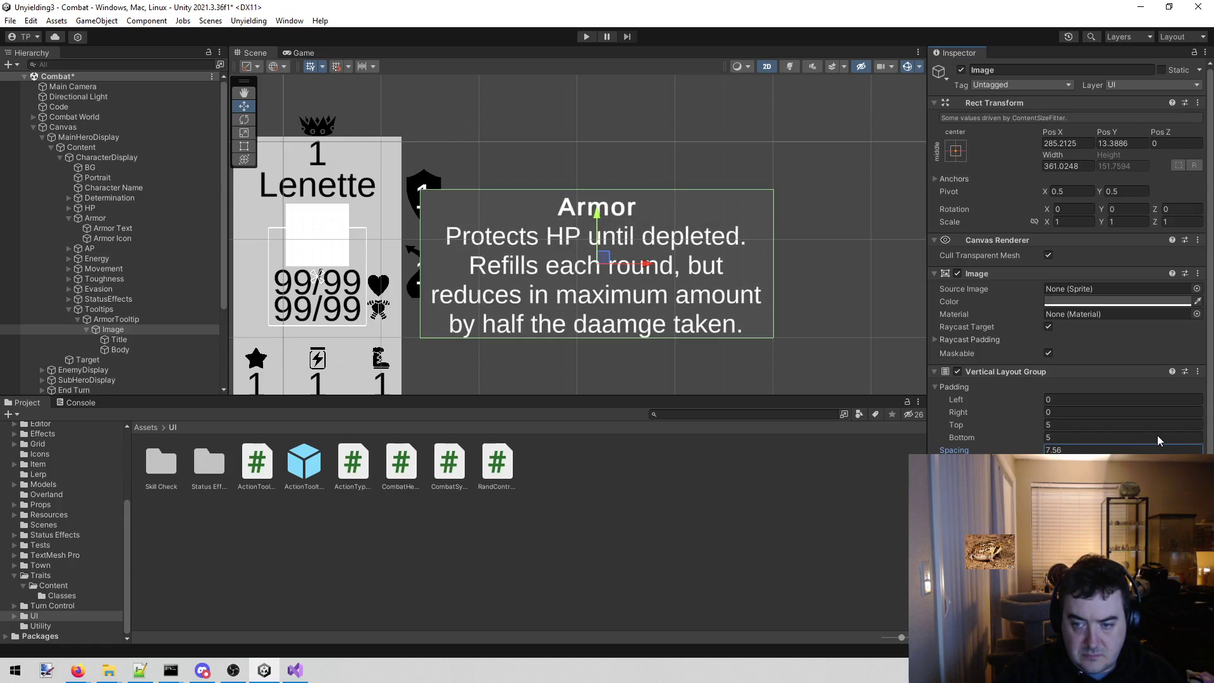
left_click(1099, 452)
type("10")
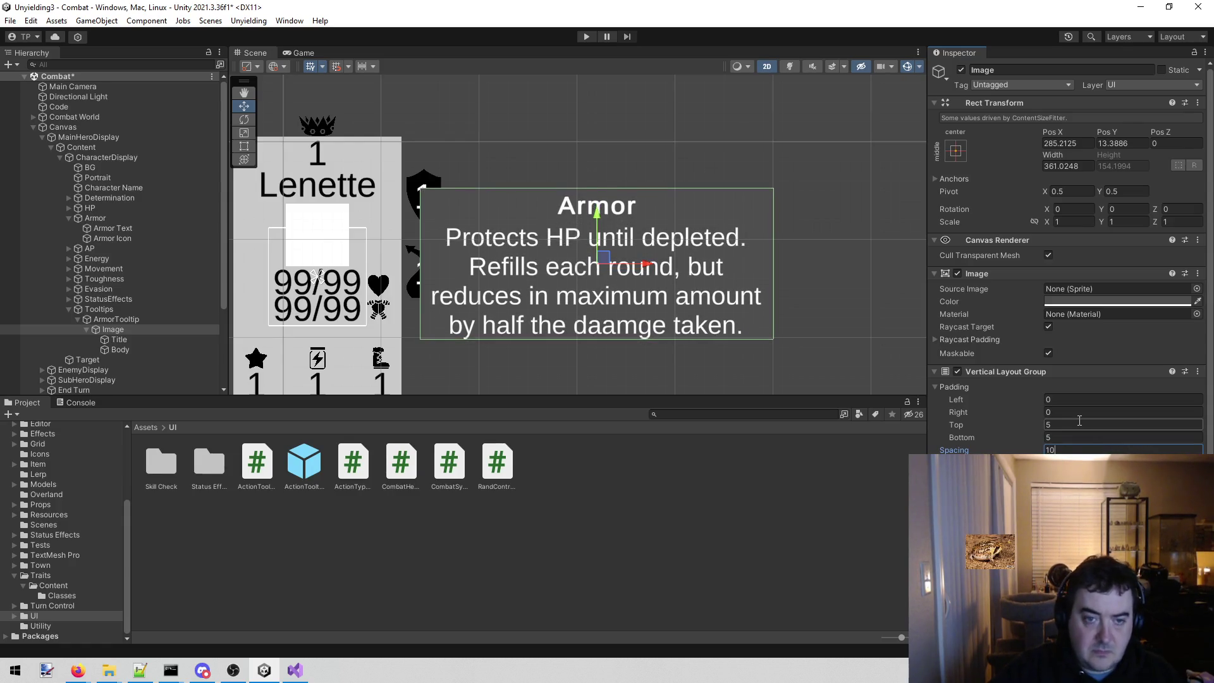
scroll(659, 174, "down", 3)
scroll(666, 161, "up", 2)
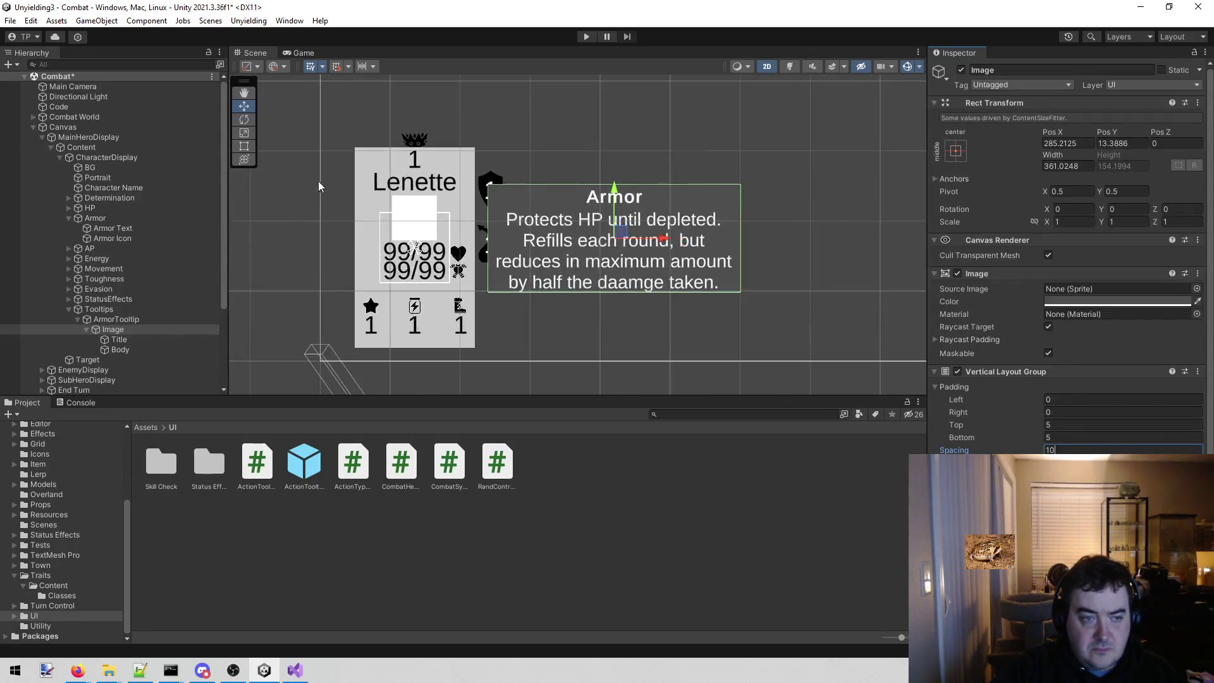
left_click(304, 52)
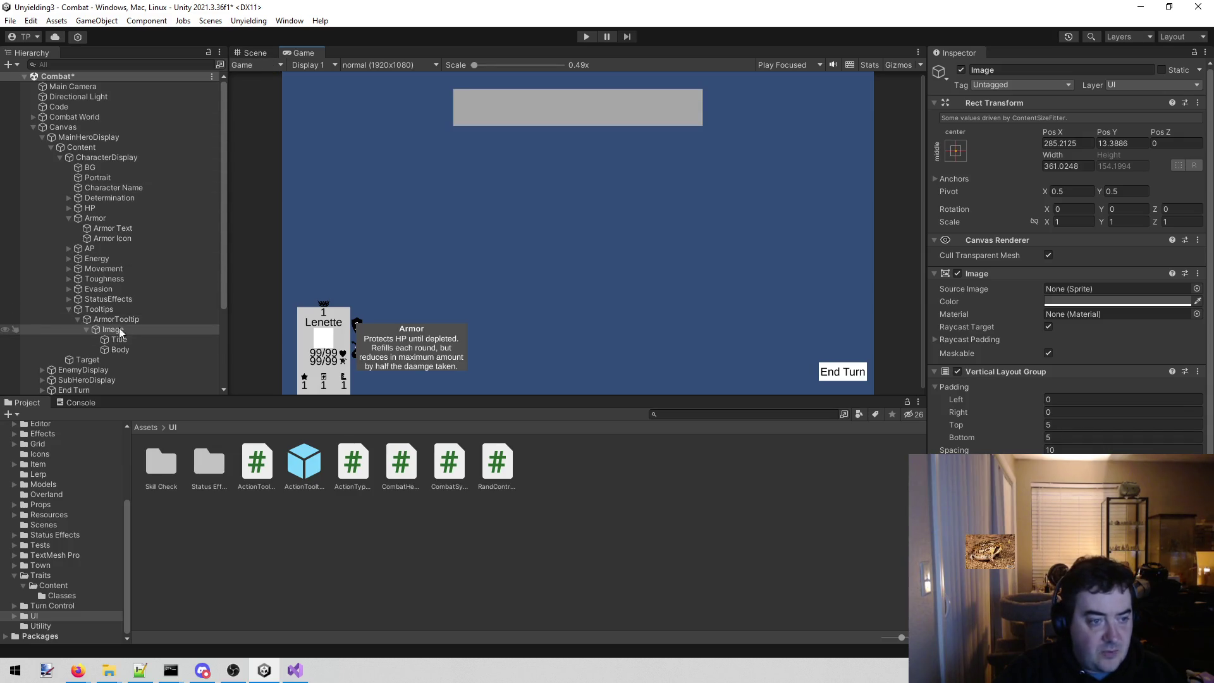
- Raise the layout's top and bottom padding to 15 and return to the Scene view
left_click(1082, 424)
key("Tab")
type("15")
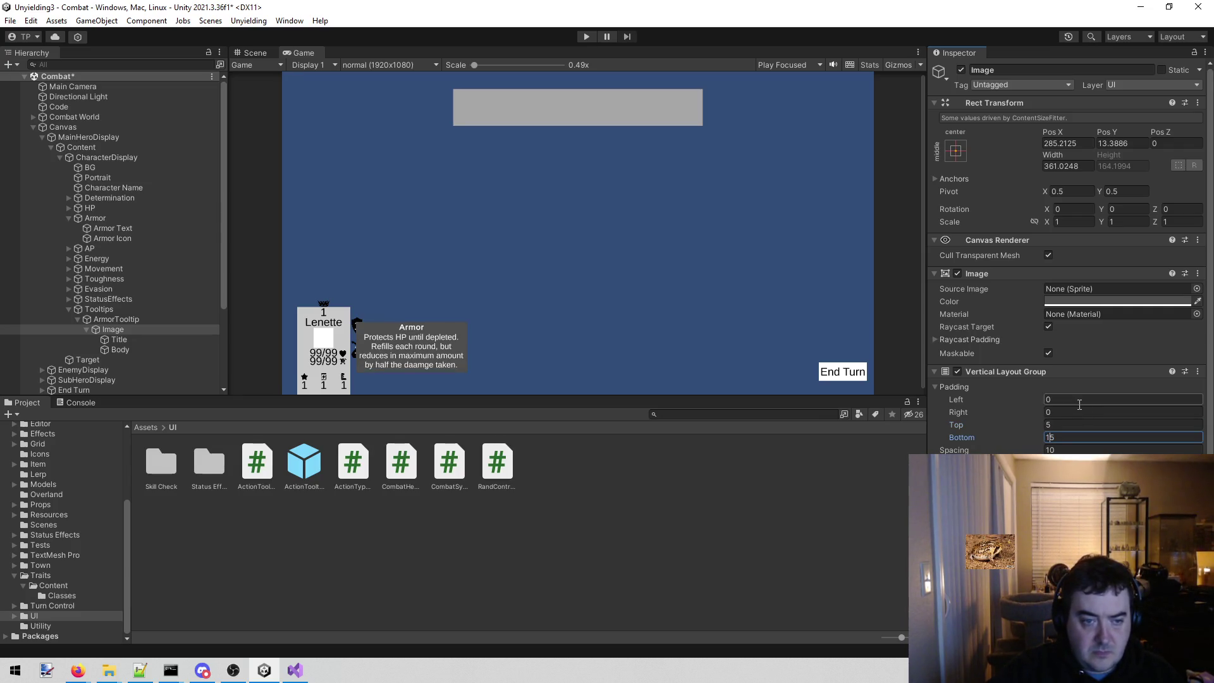
left_click(1081, 423)
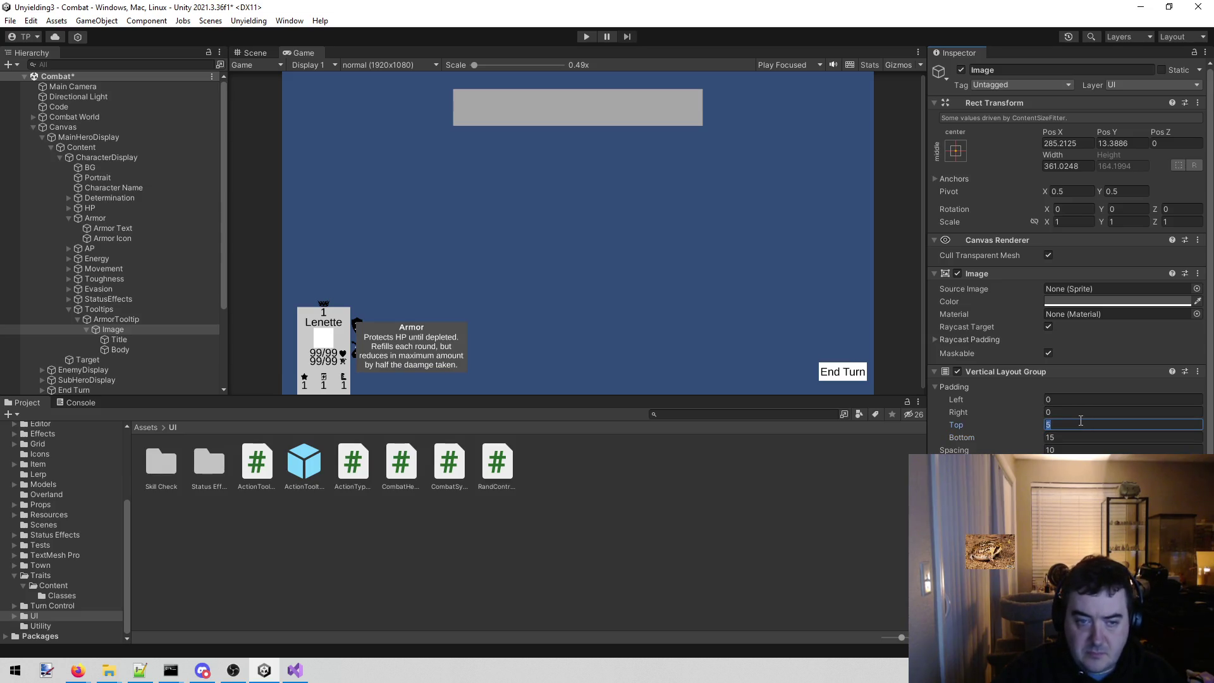
type("15")
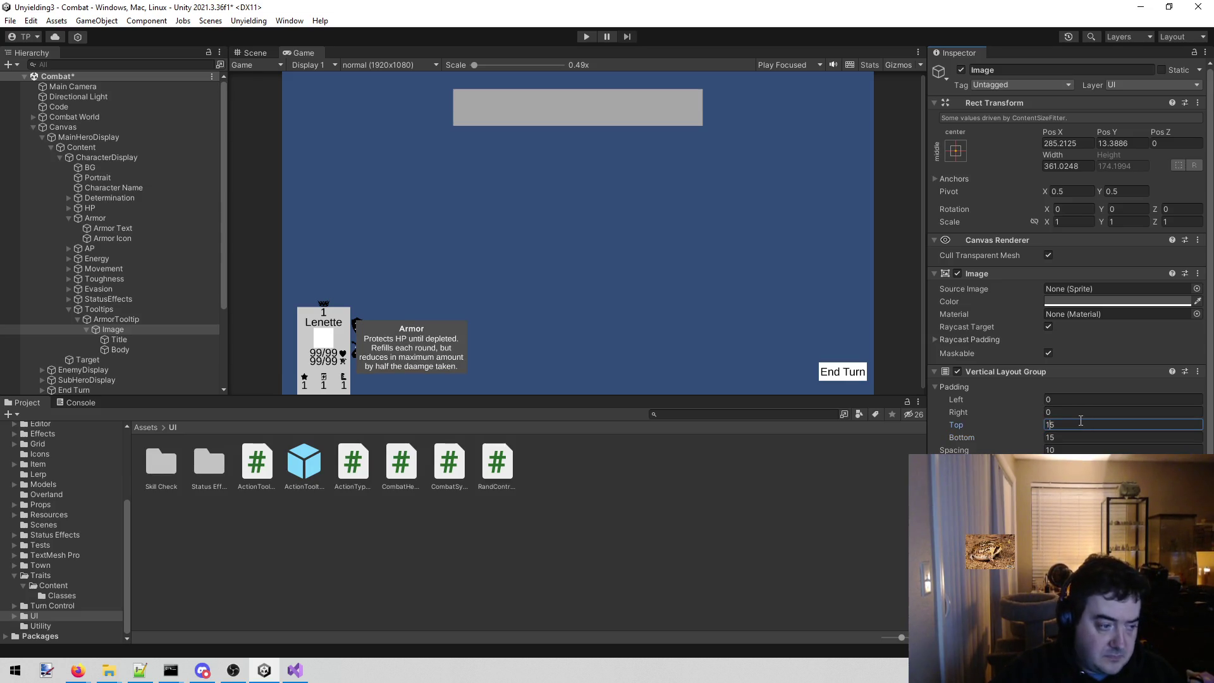
left_click(253, 54)
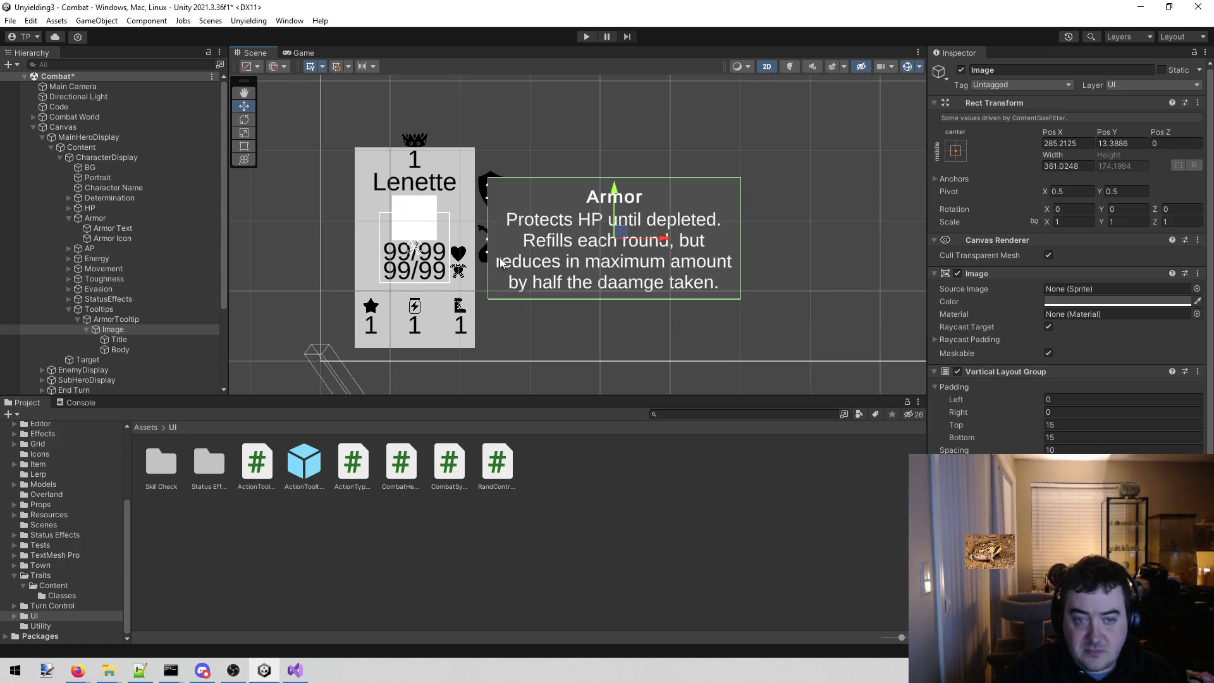
scroll(627, 241, "down", 2)
scroll(626, 237, "down", 1)
scroll(626, 235, "up", 2)
scroll(626, 232, "up", 2)
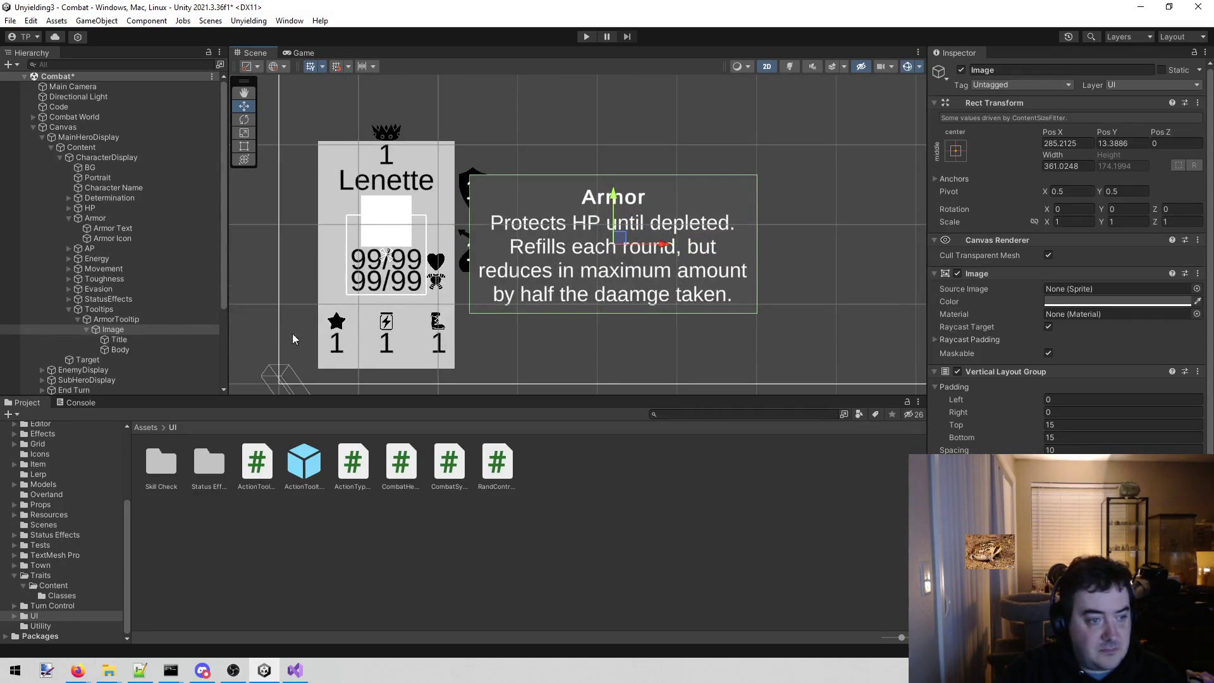
left_click(111, 320)
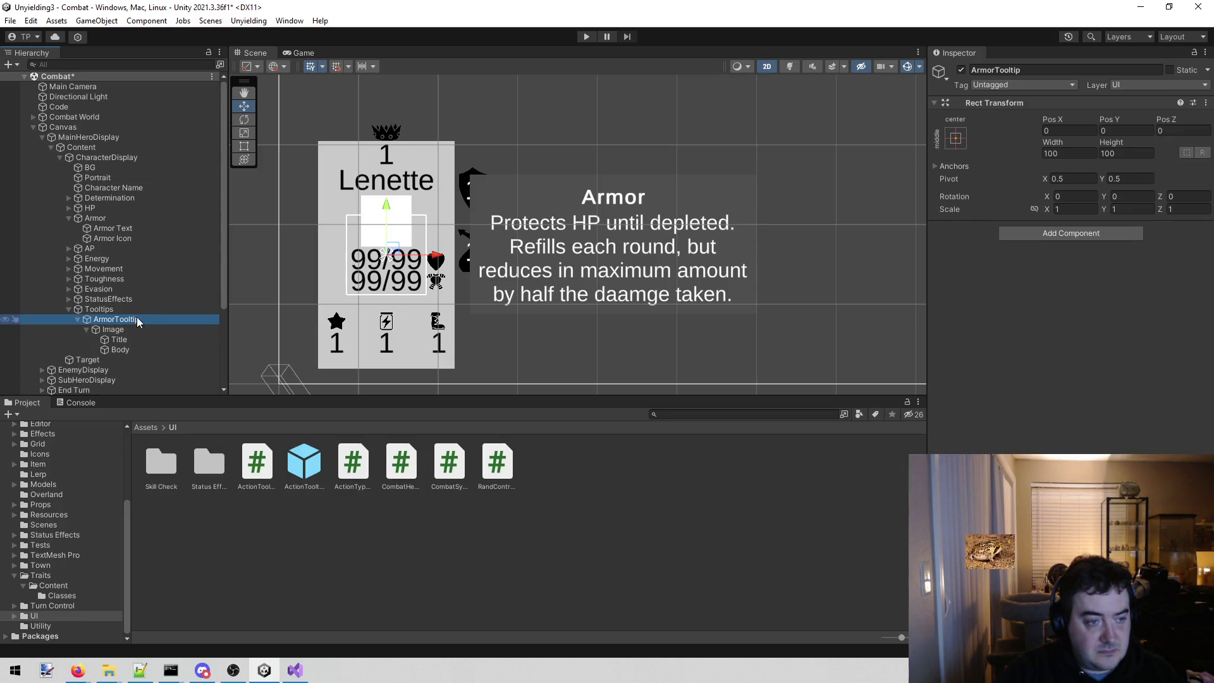
- Deactivate ArmorTooltip, save the Combat scene, and play-test the hover tooltip
key("F2")
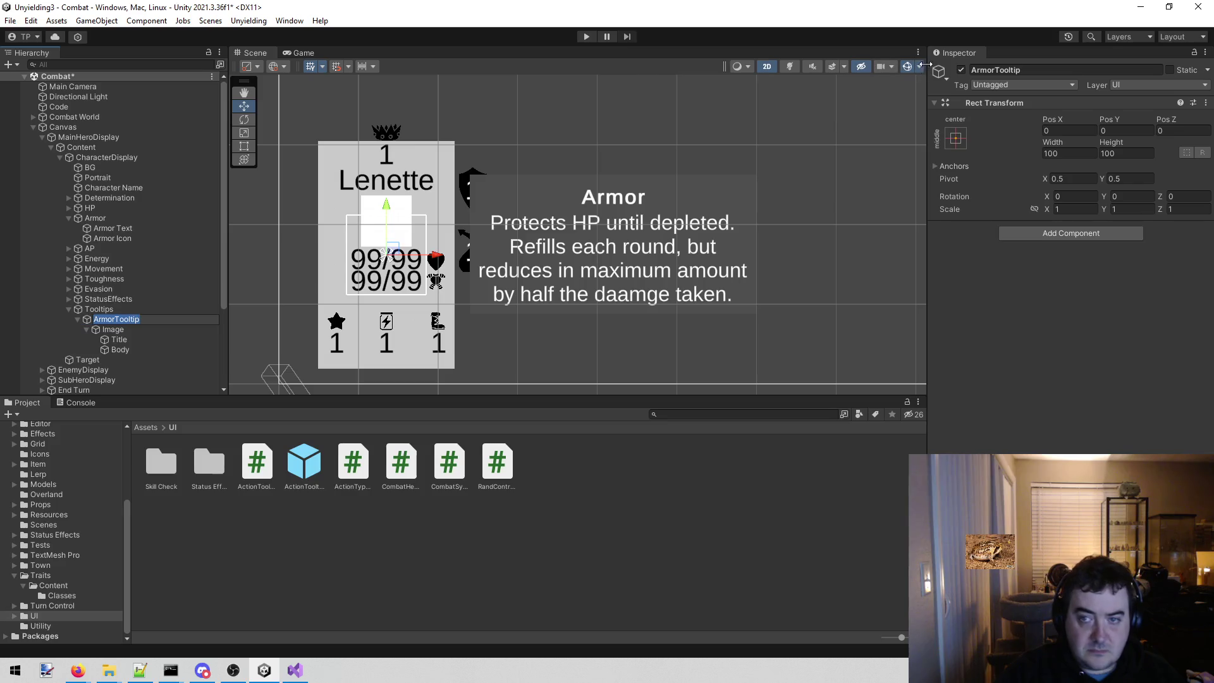
left_click(963, 71)
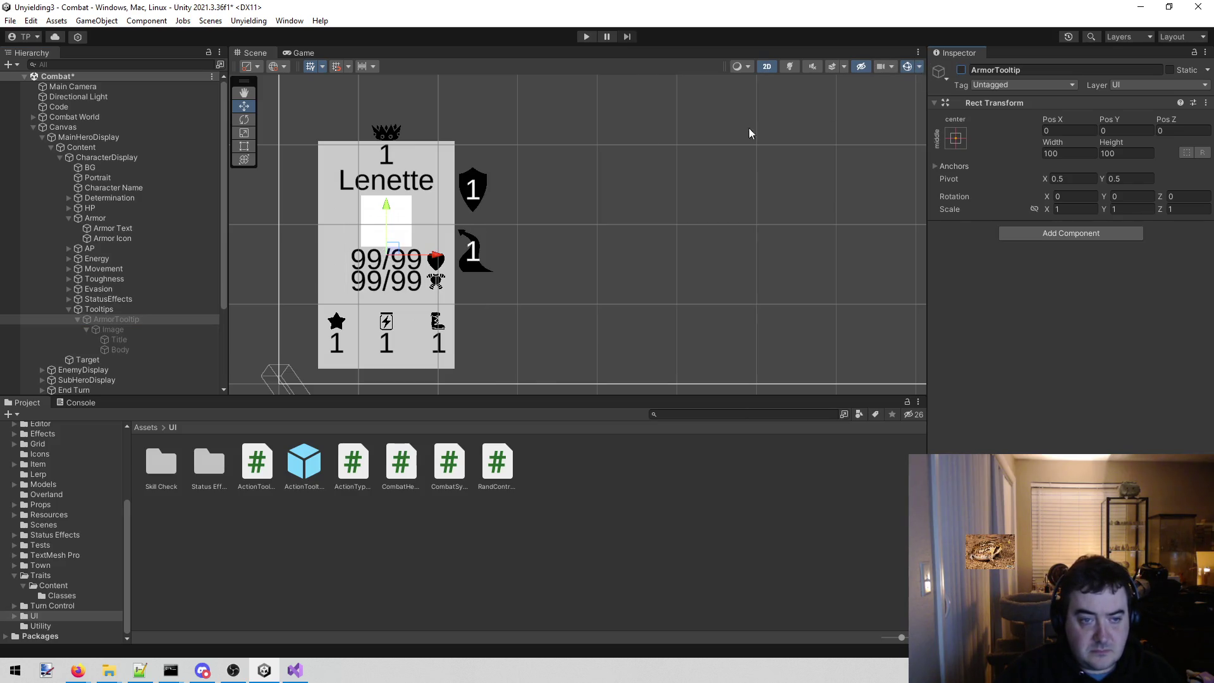
key("ctrl+s")
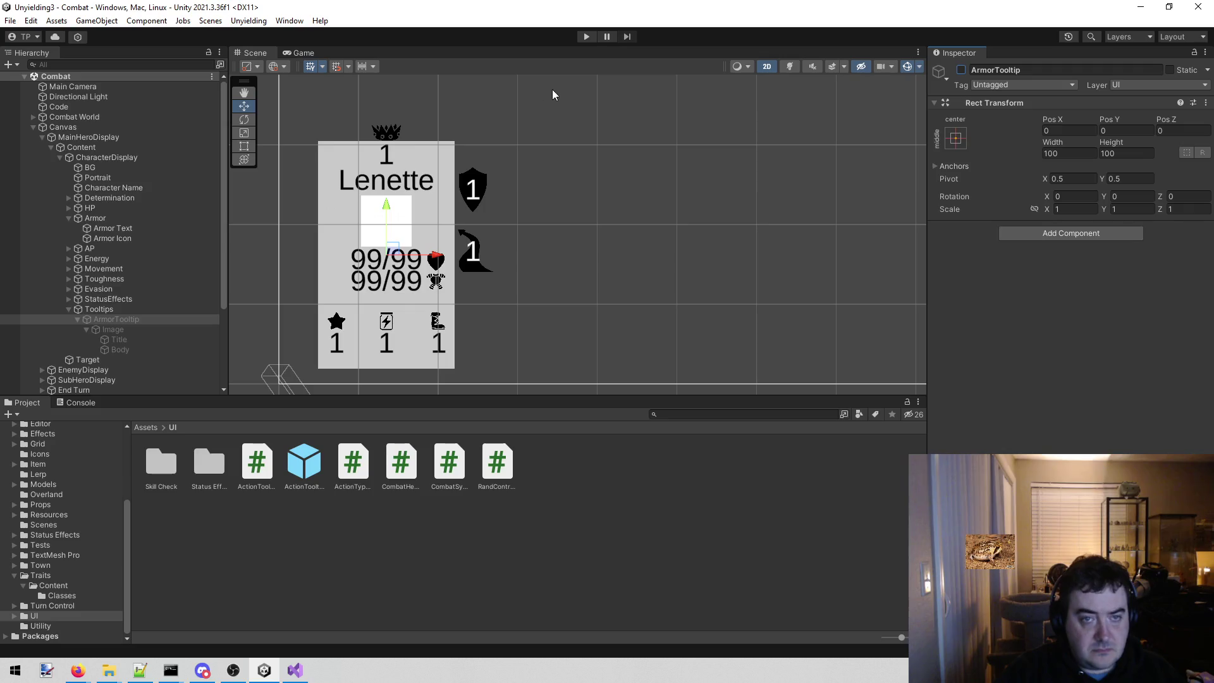
left_click(586, 38)
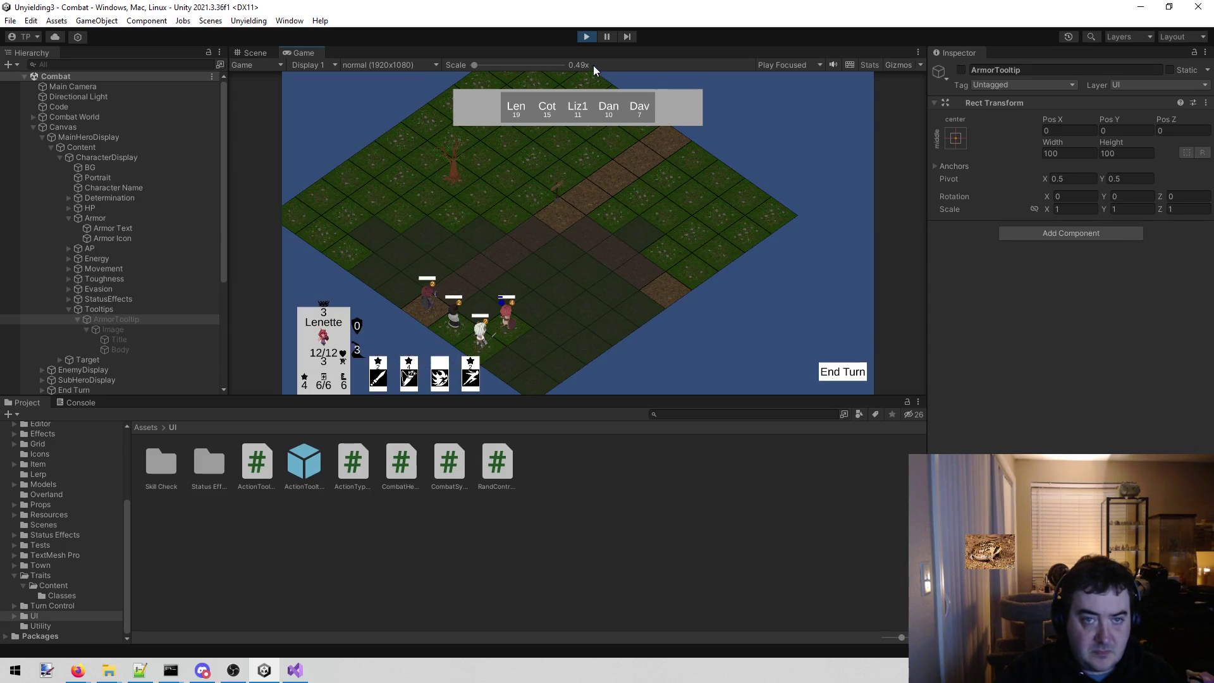
left_click(587, 36)
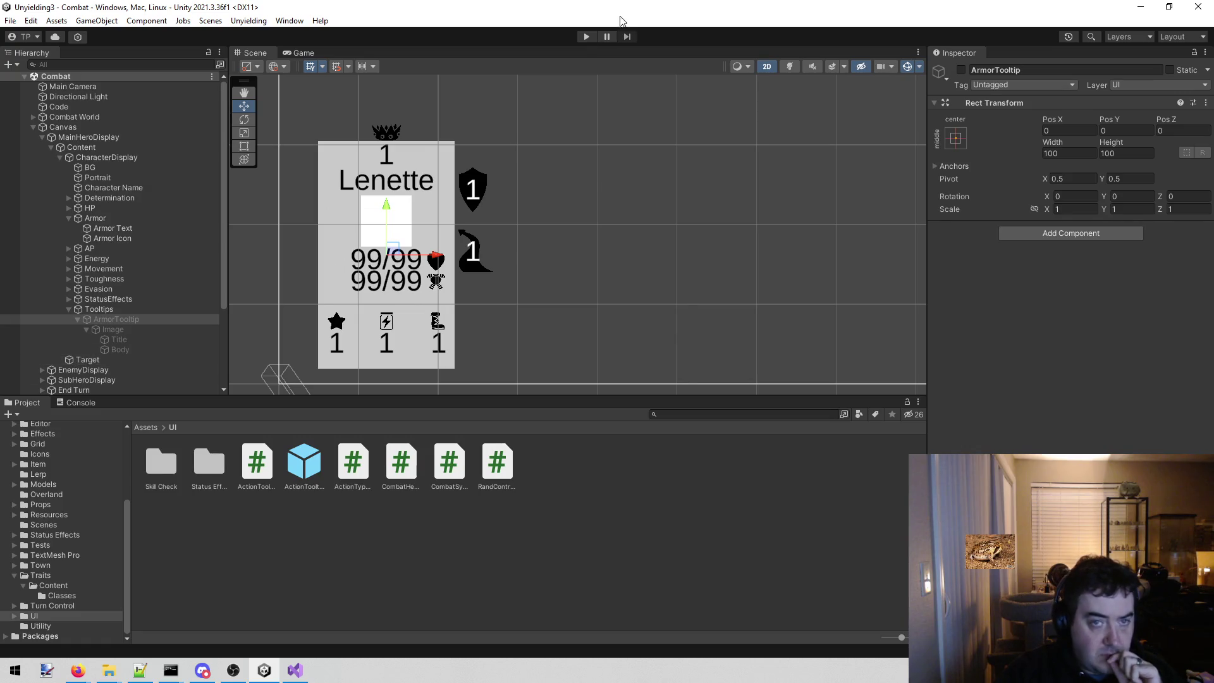
- During play, drag Tooltips out of CharacterDisplay to sit under Content, then stop the game
left_click(588, 36)
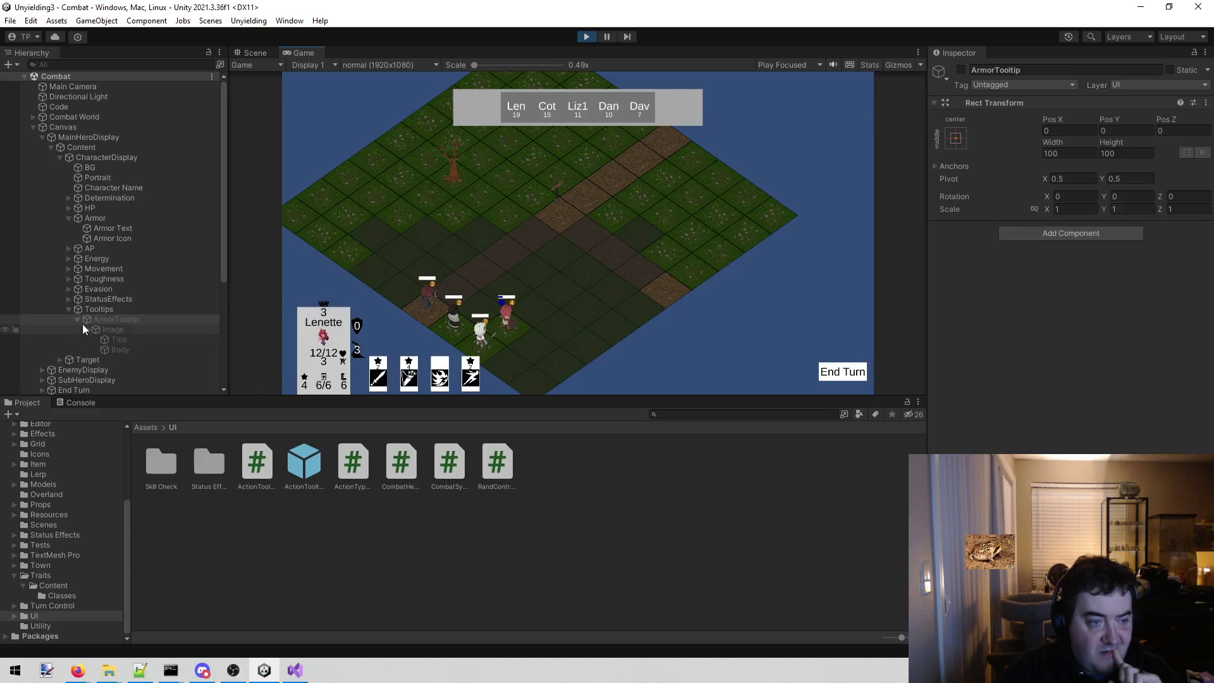
left_click(64, 157)
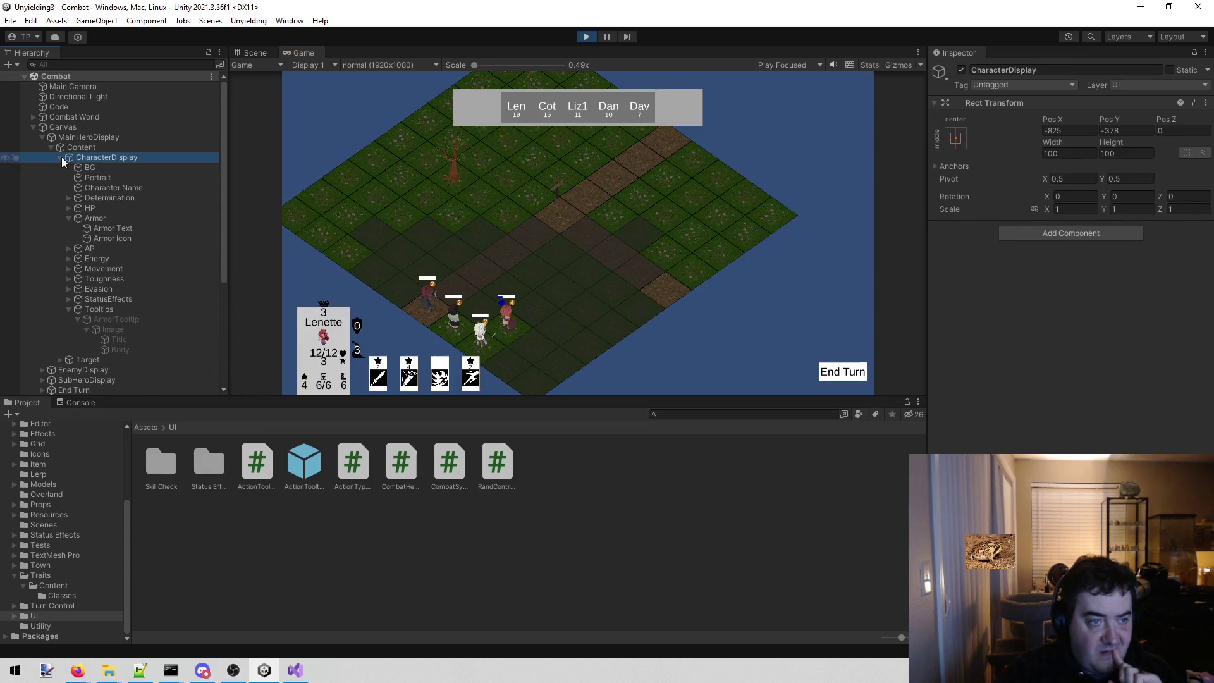
left_click(61, 157)
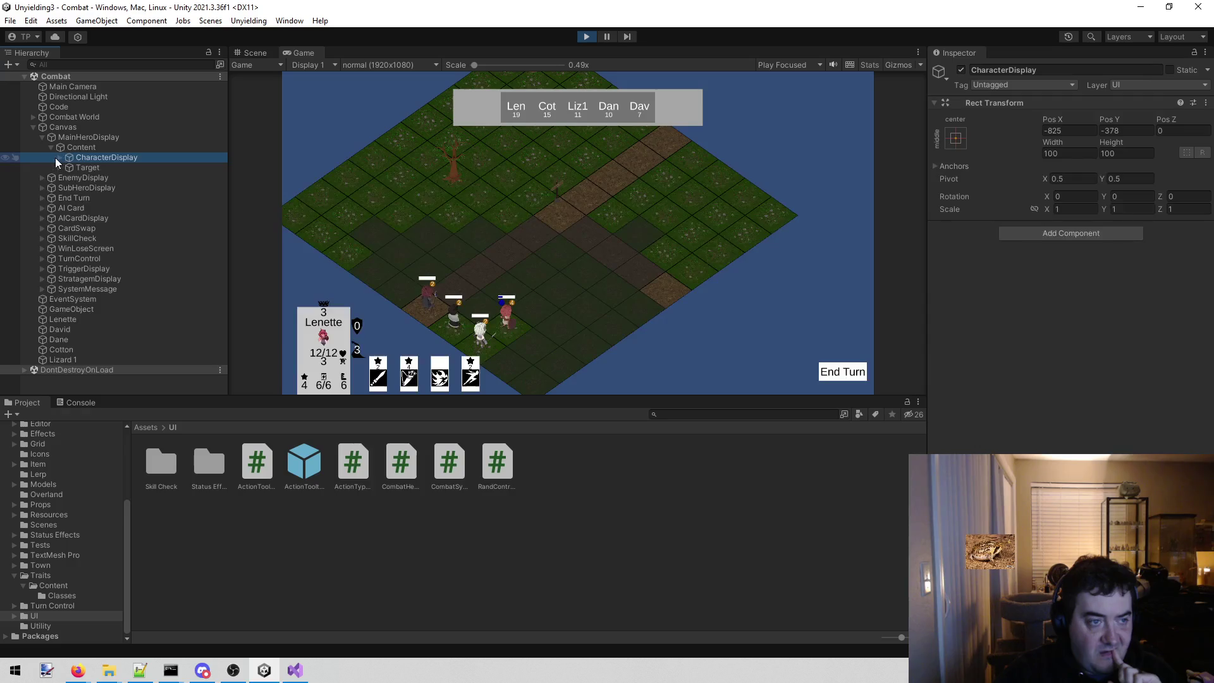
left_click(58, 158)
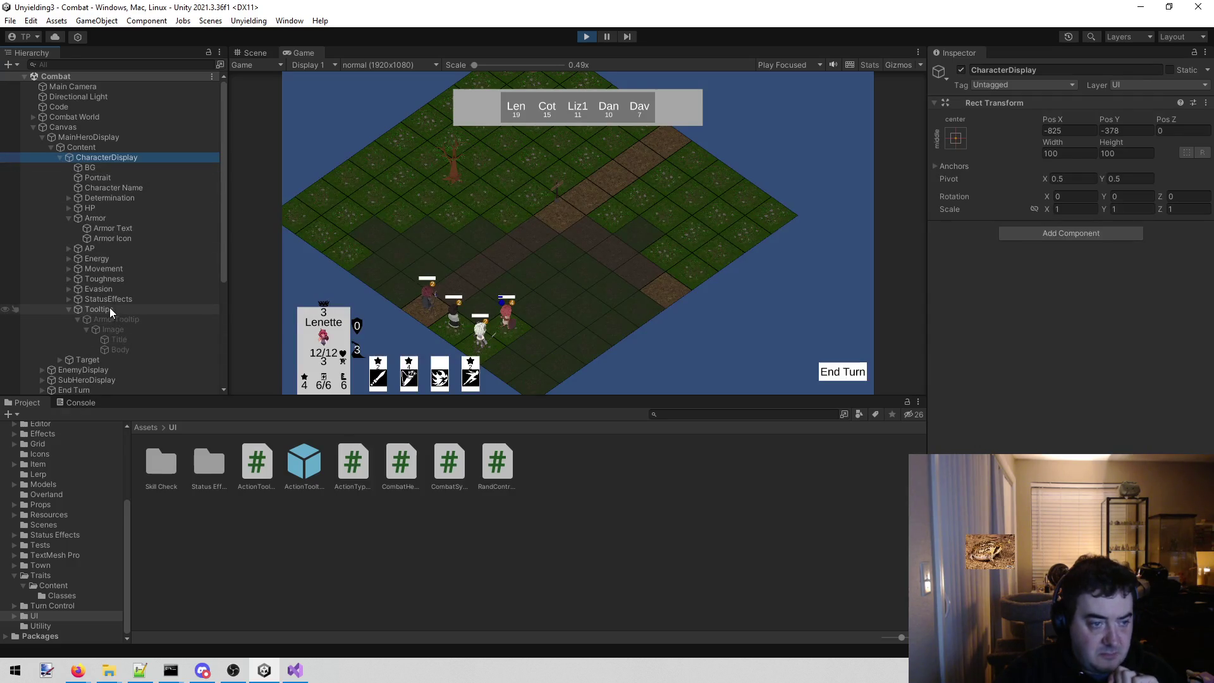
left_click_drag(109, 308, 94, 362)
left_click(719, 361)
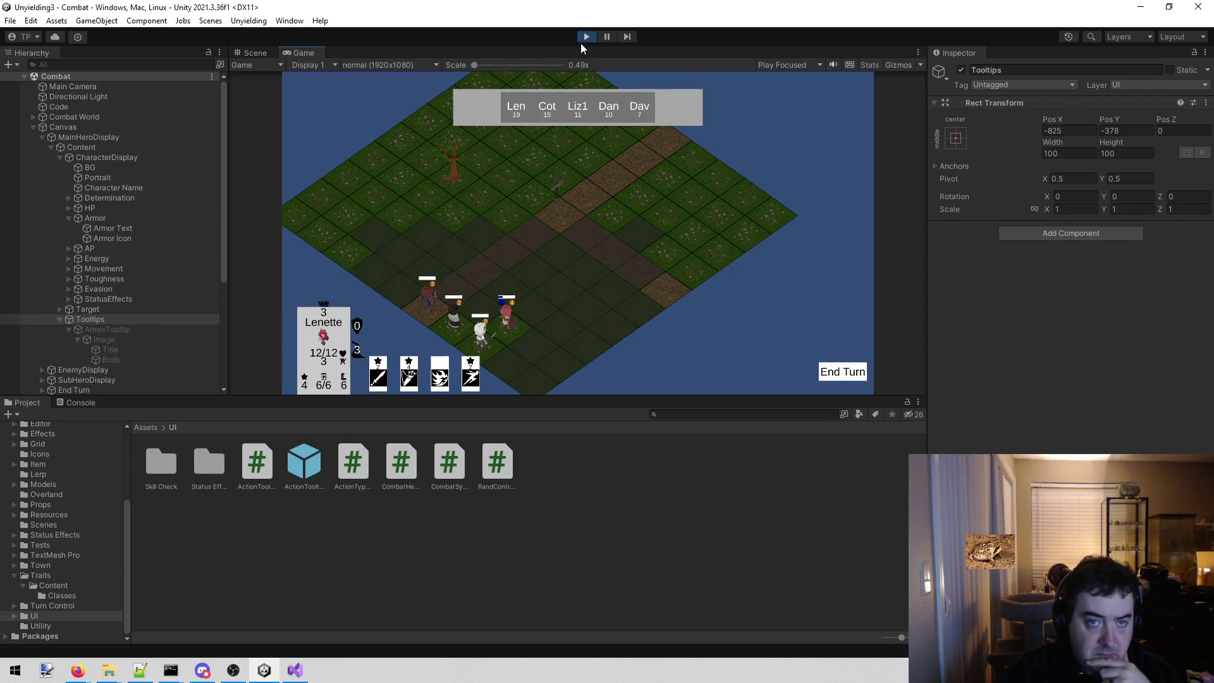
left_click(581, 38)
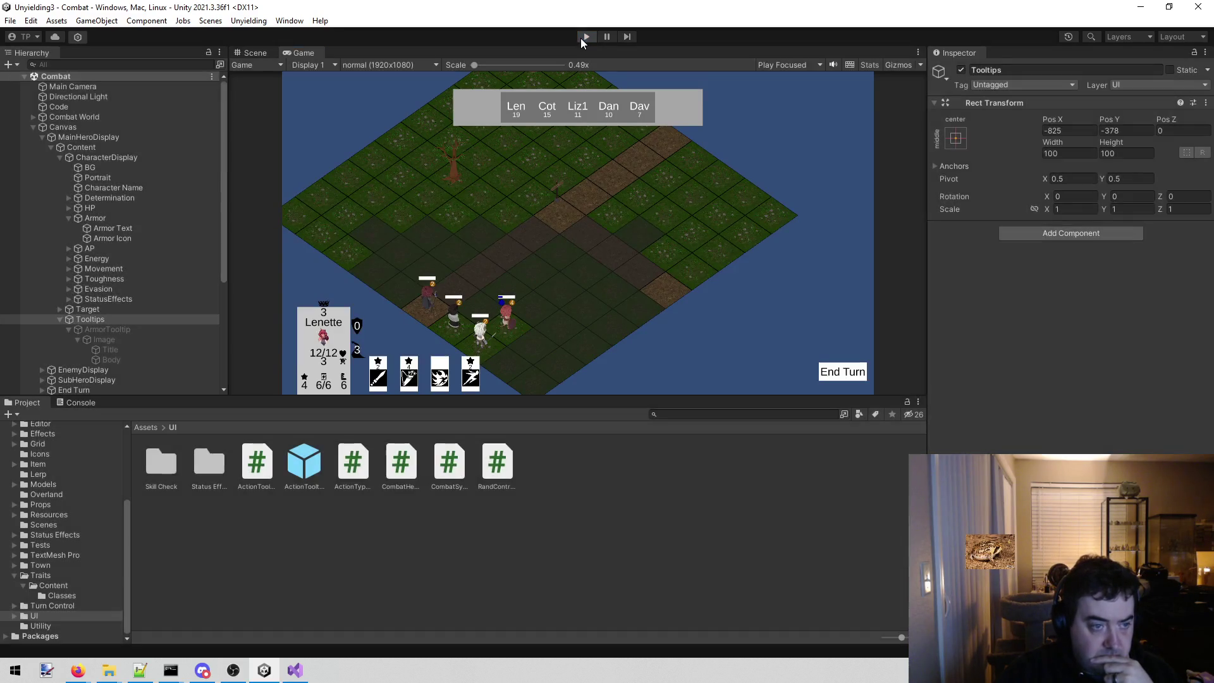
- Collapse Tooltips, save the Combat scene, play-test again, and return to the Visual Studio todo list
mouse_move(105, 311)
left_mouse_down()
mouse_move(114, 337)
mouse_move(56, 362)
left_mouse_up()
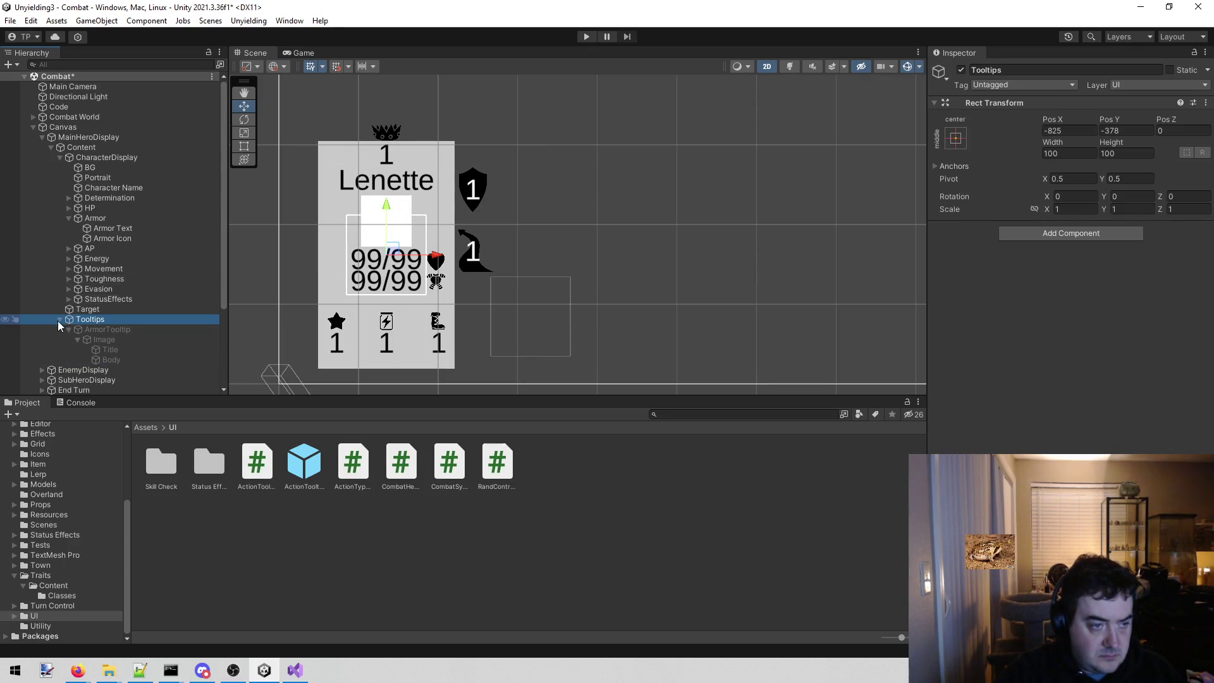
left_click(58, 321)
key("ctrl+s")
left_click(585, 36)
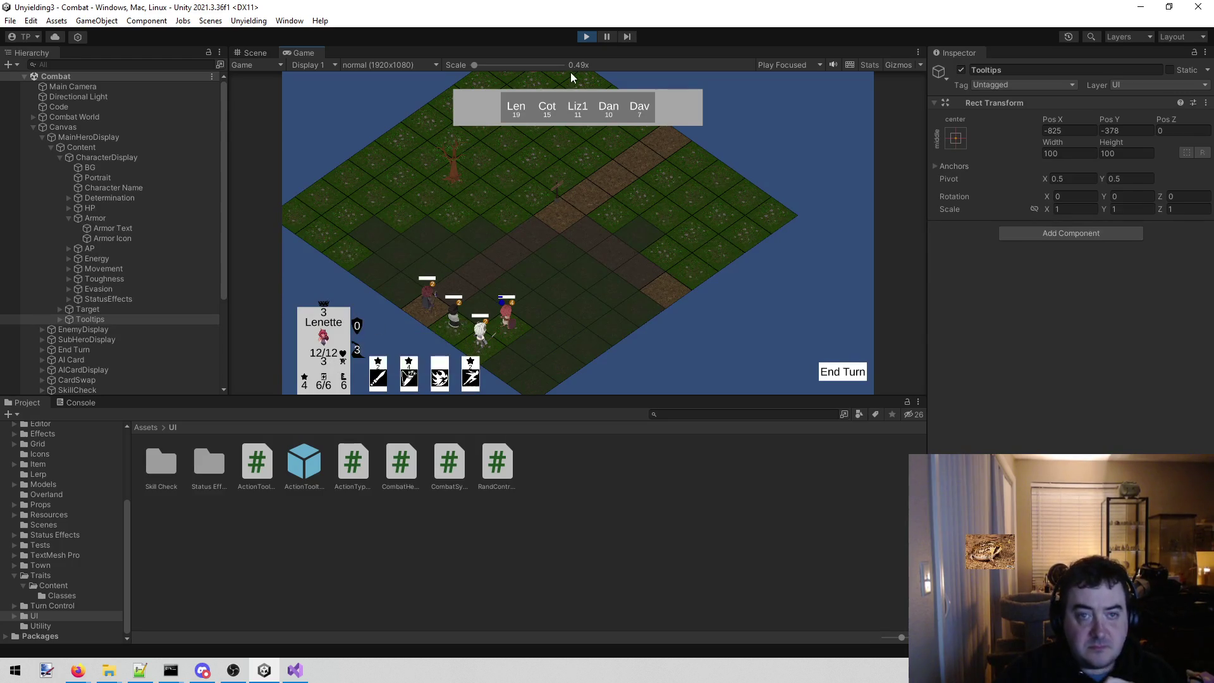
left_click(586, 37)
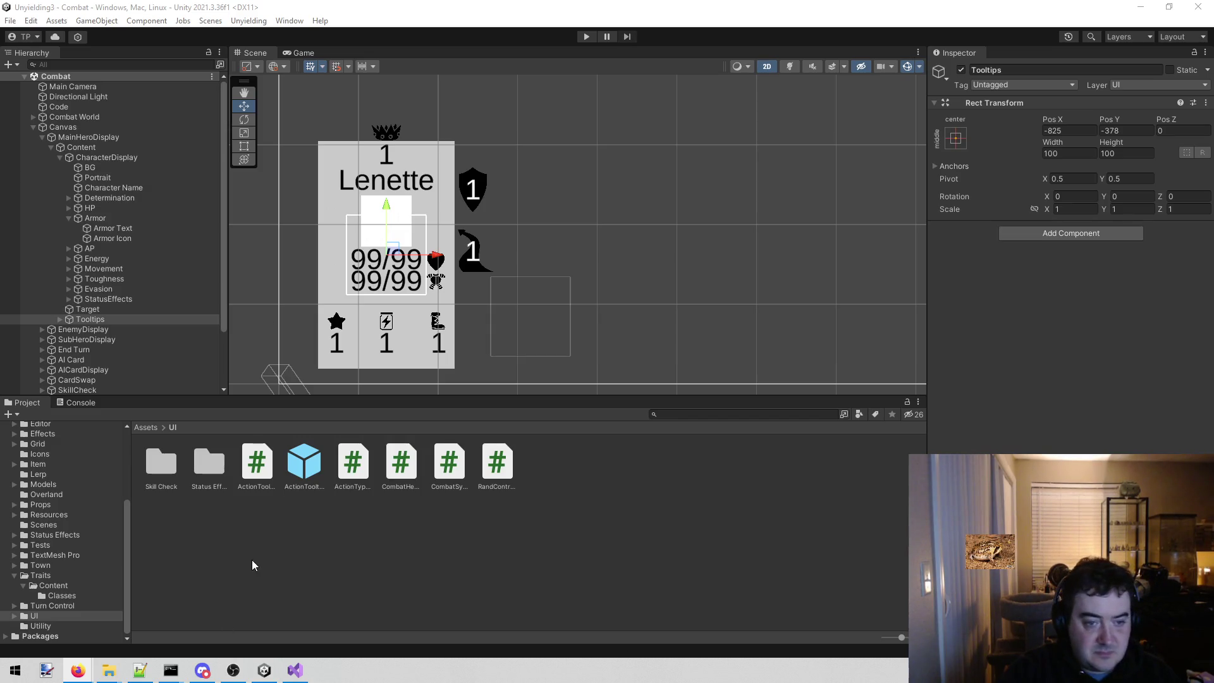
left_click(295, 671)
- Delete the Armor line from the character tooltip list and save todo.txt
left_click_drag(416, 376, 120, 364)
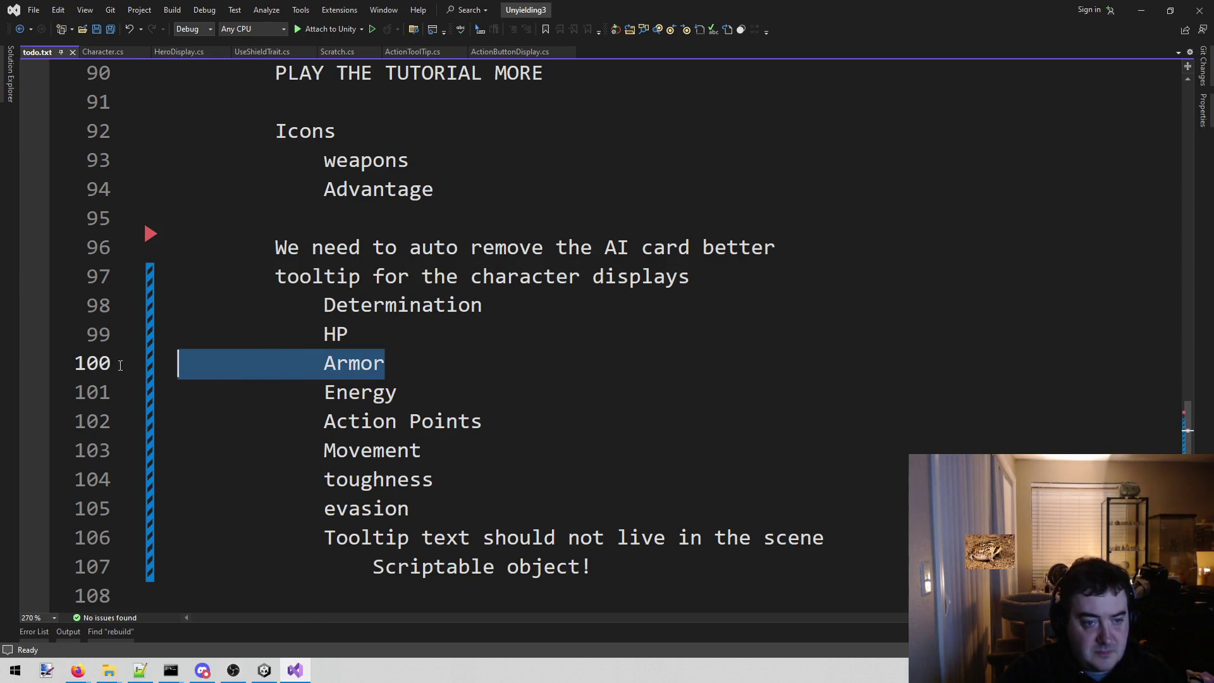
key("BackSpace")
key("BackSpace")
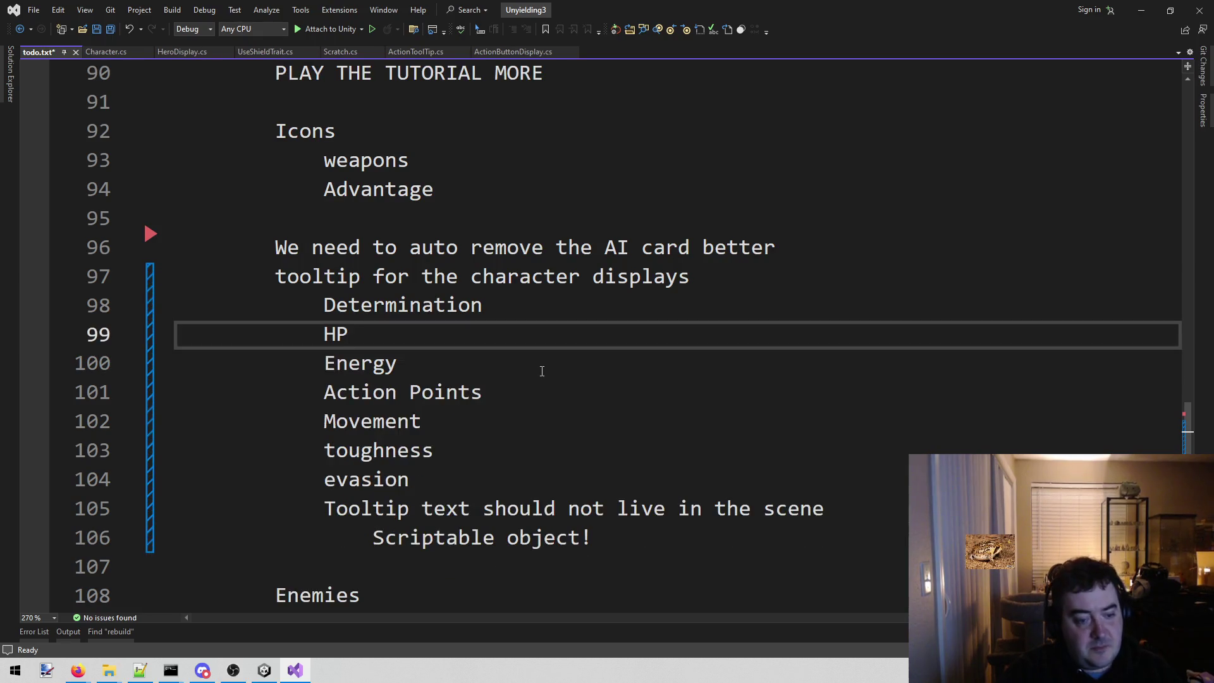
key("ctrl+s")
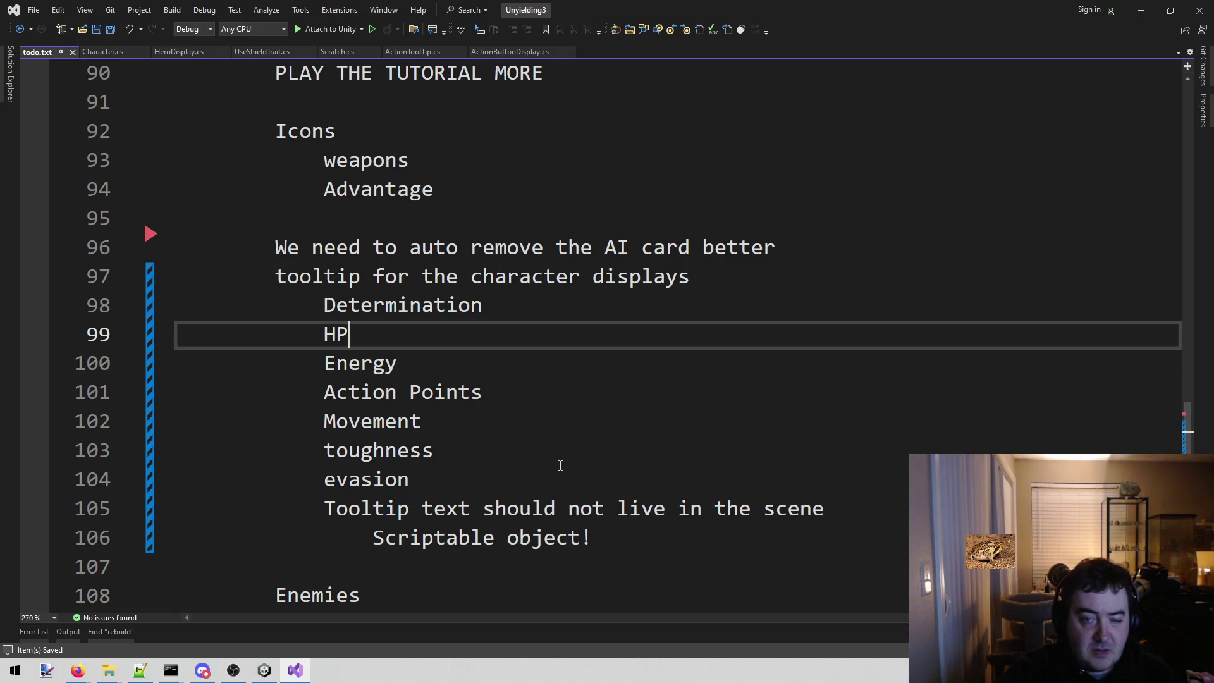
scroll(567, 466, "down", 2)
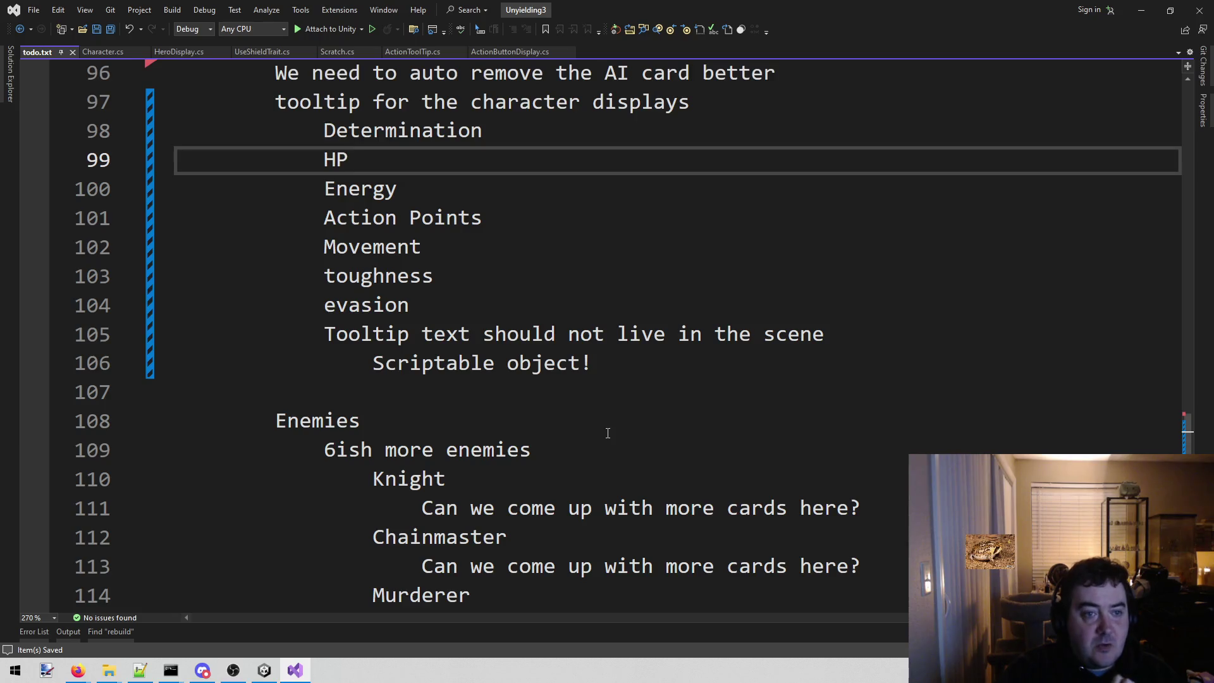
scroll(608, 432, "up", 2)
scroll(607, 424, "down", 1)
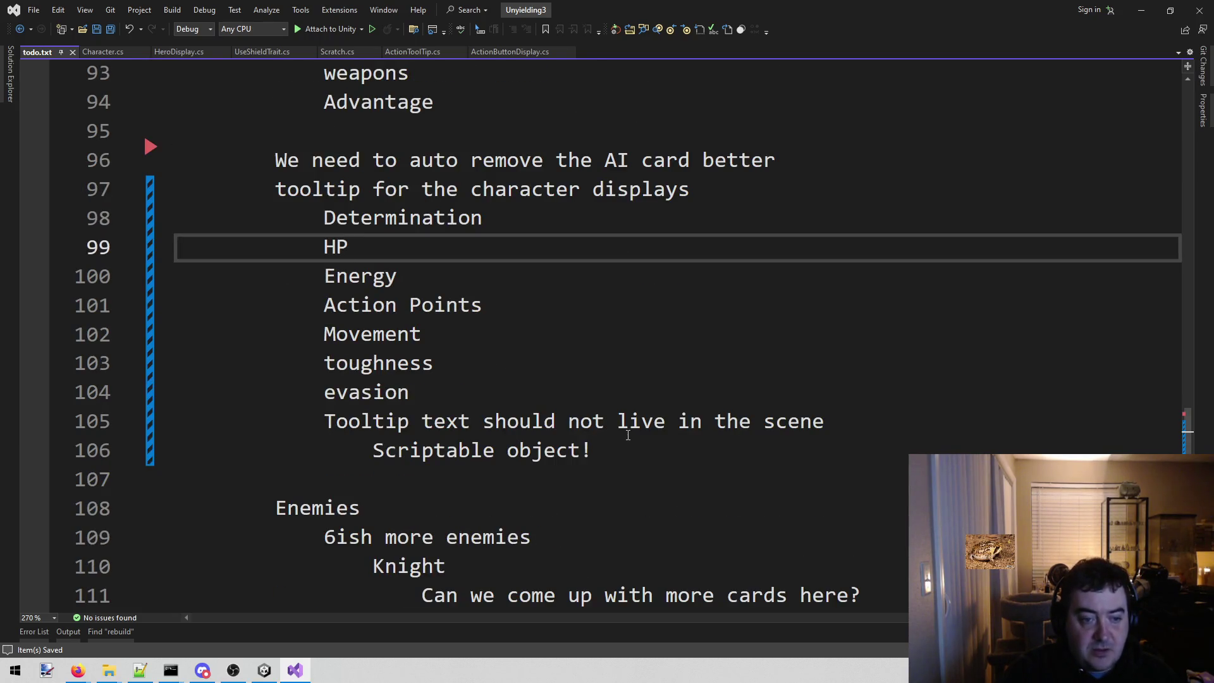
- Highlight the HP-through-evasion lines, clear the selection and show the desktop
left_click_drag(446, 393, 173, 237)
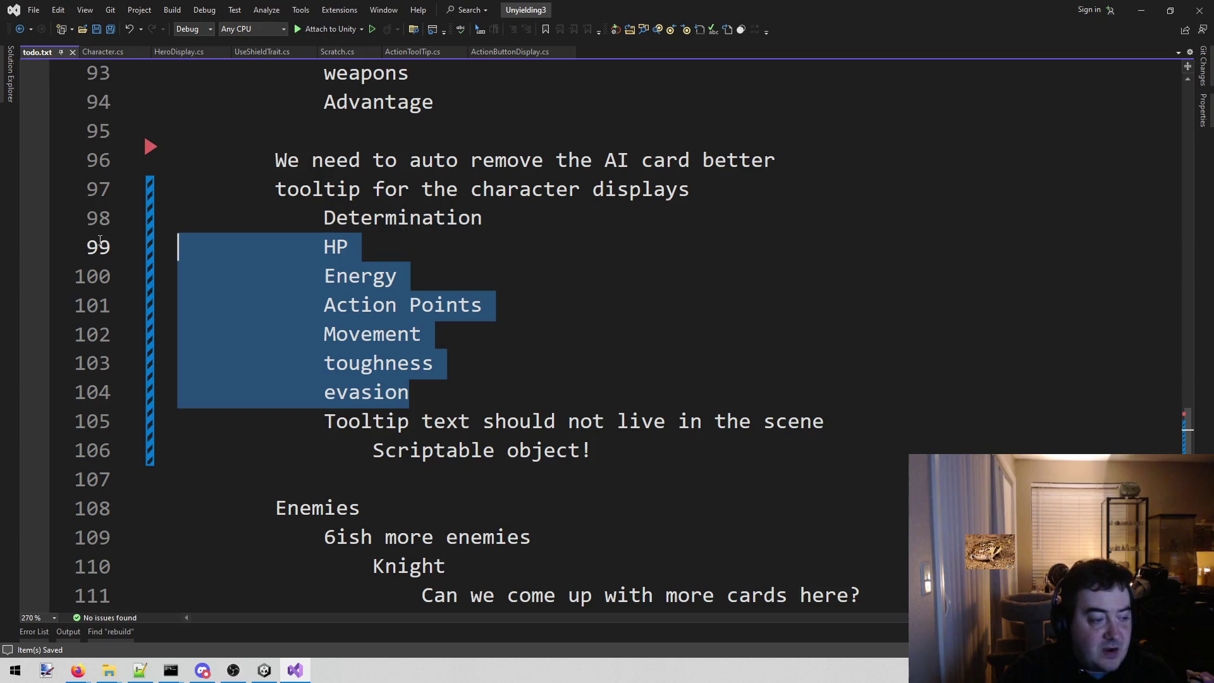
left_click(585, 276)
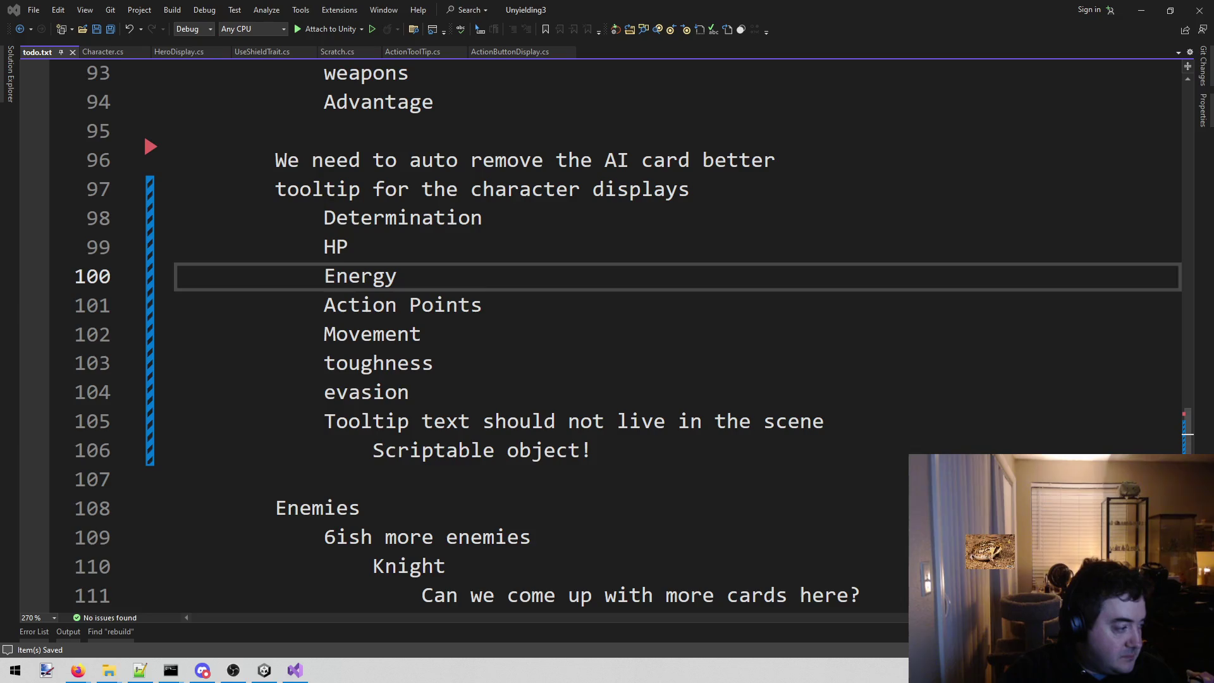
key("super+d")
key("super+d")
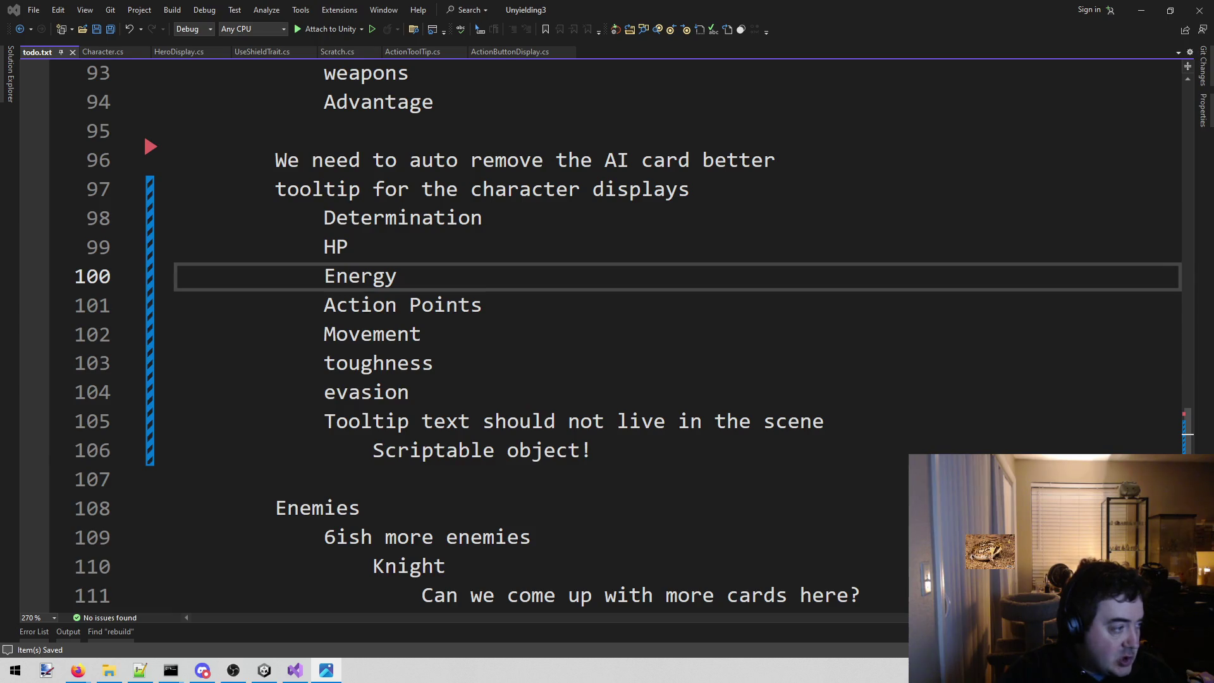
scroll(508, 263, "down", 3)
scroll(507, 264, "down", 1)
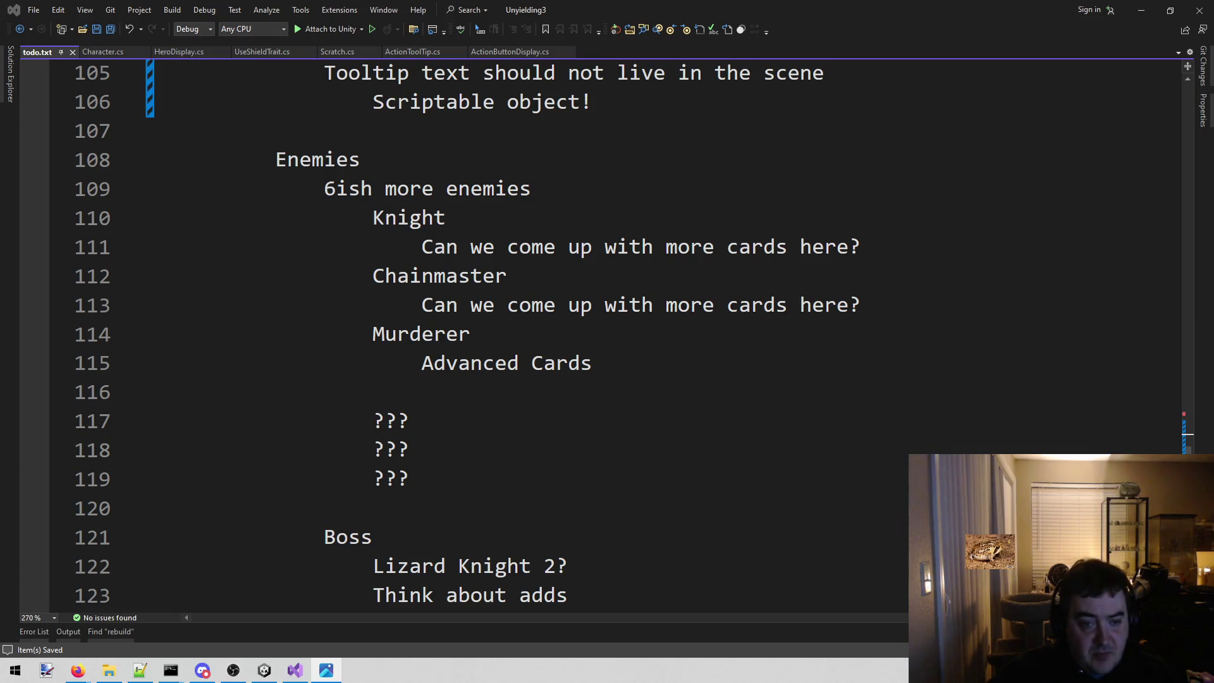
left_click(706, 372)
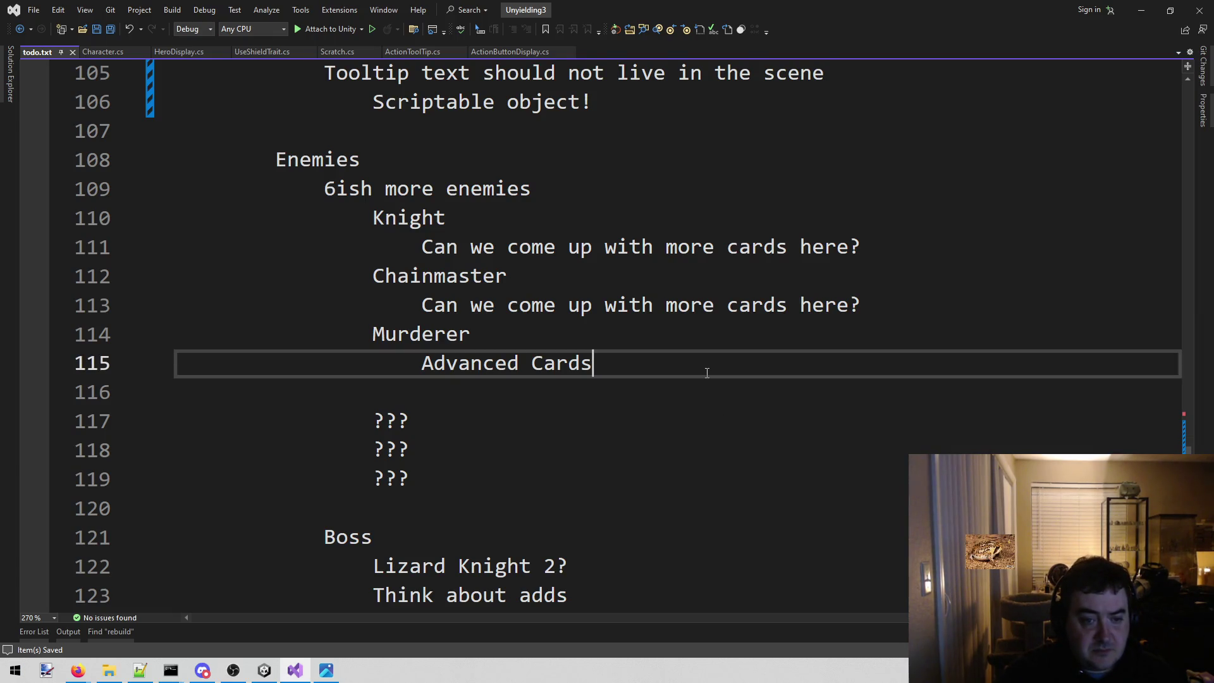
- Add the Plan card steps 'Attack if adjacent' and 'Play next card if not'
key("Return")
key("Tab")
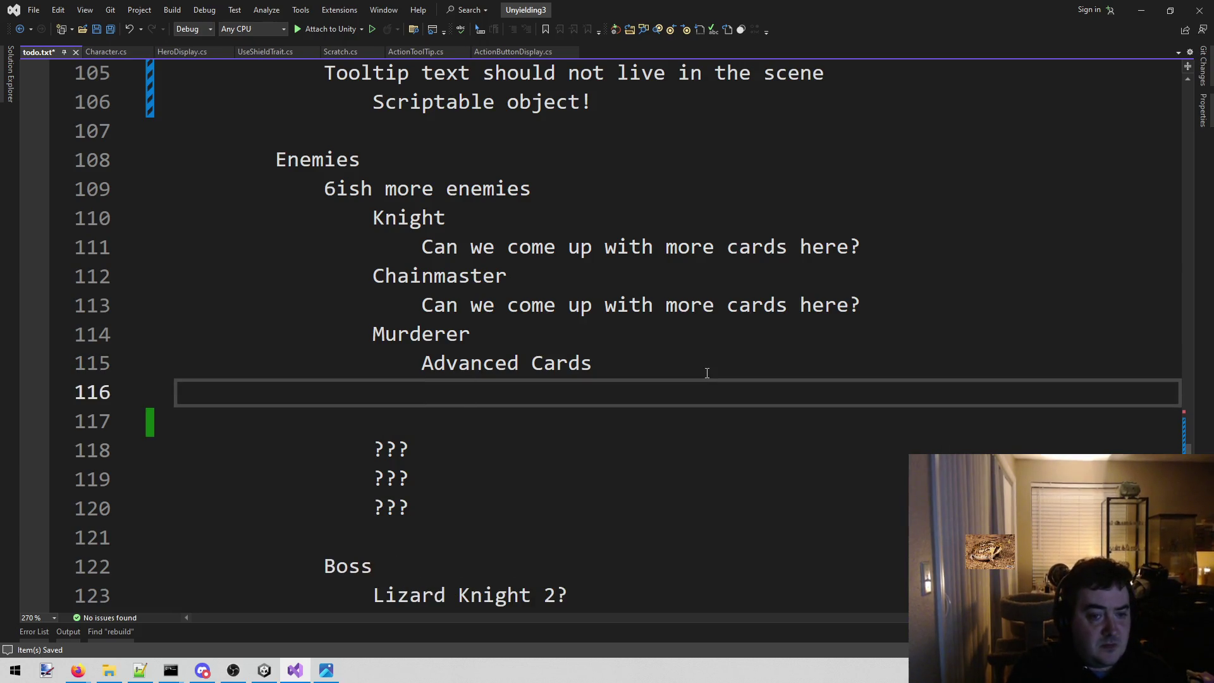
type("Plan")
key("Return")
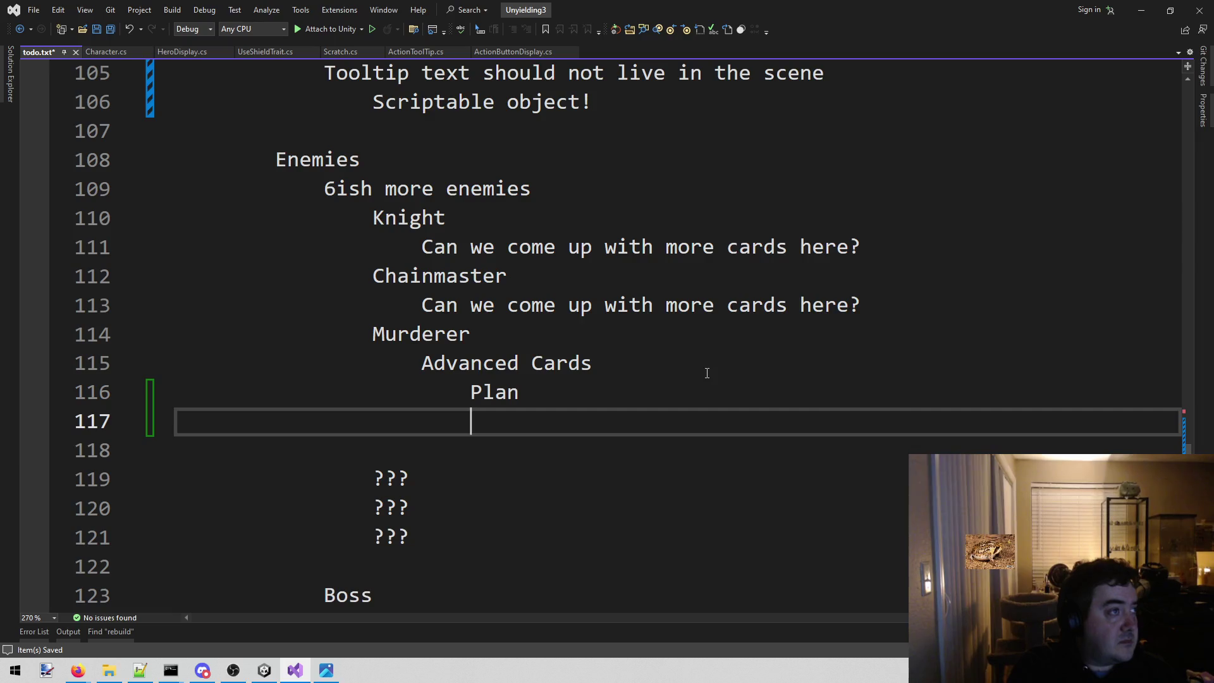
type("Lock ont")
key("BackSpace")
type("to nearest enemy")
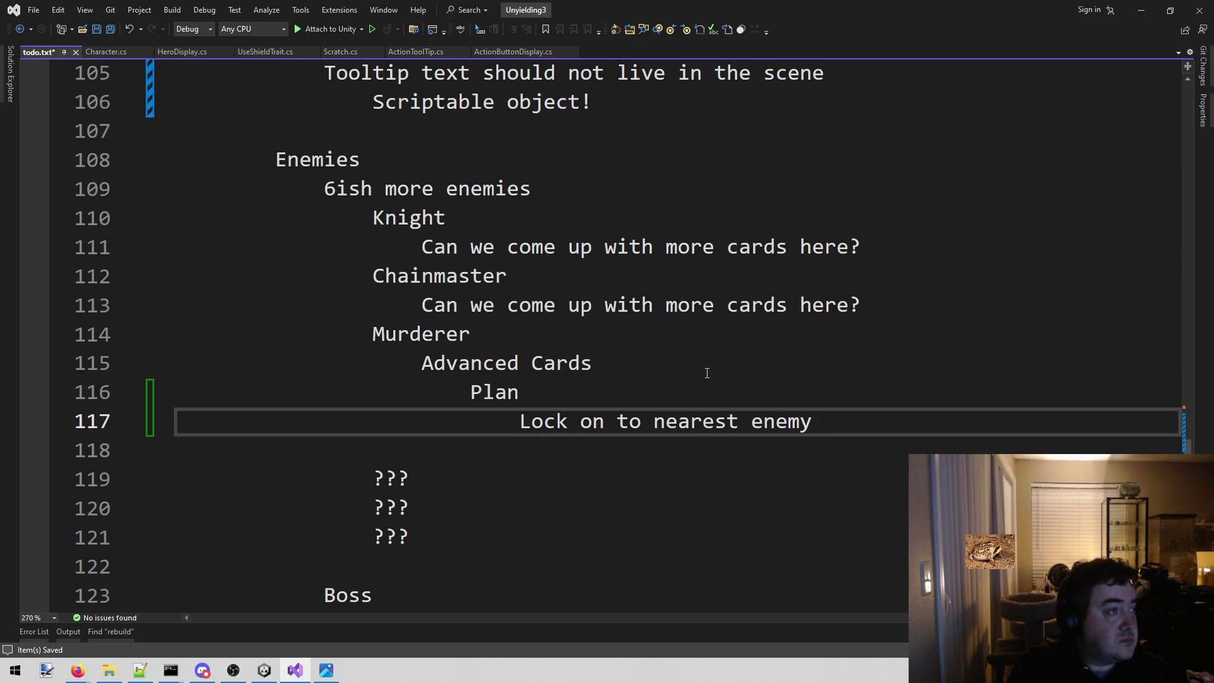
key("Return")
type("A")
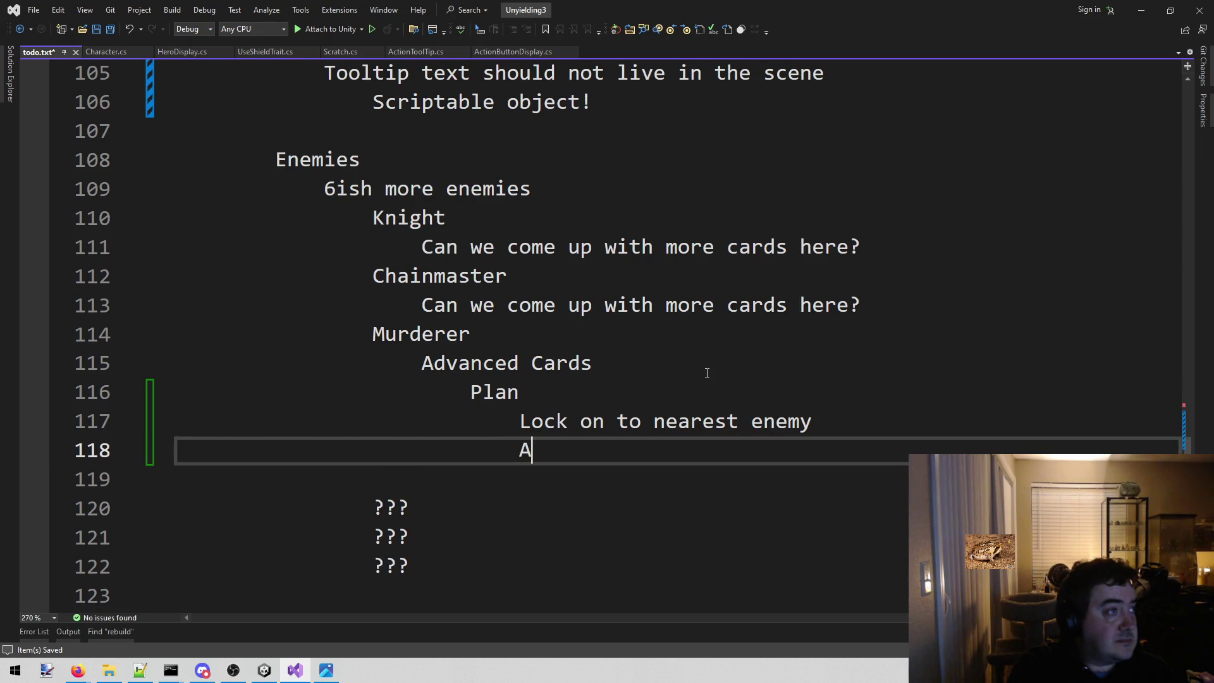
type("ttack id")
key("BackSpace")
key("BackSpace")
type("f adjacent")
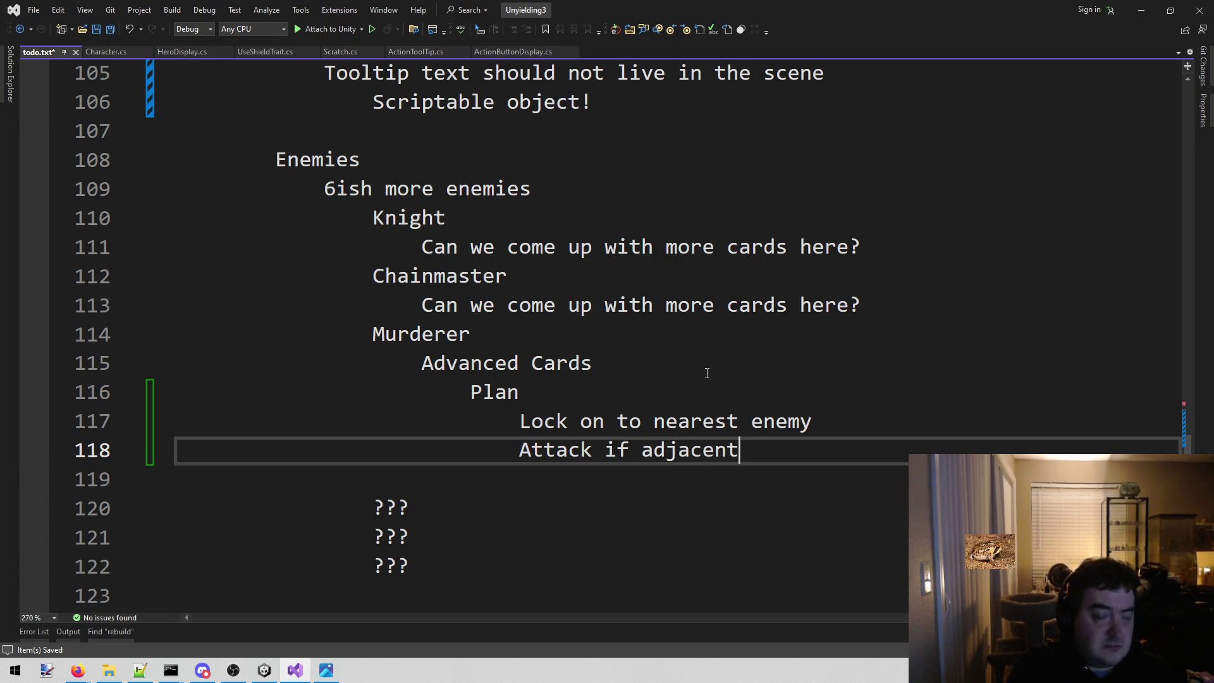
key("Return")
type("Play next card if nit")
key("BackSpace")
key("BackSpace")
type("ot")
- Add an Escape vector card at card level with its two step lines
key("Return")
key("BackSpace")
type("Escape vector")
key("Return")
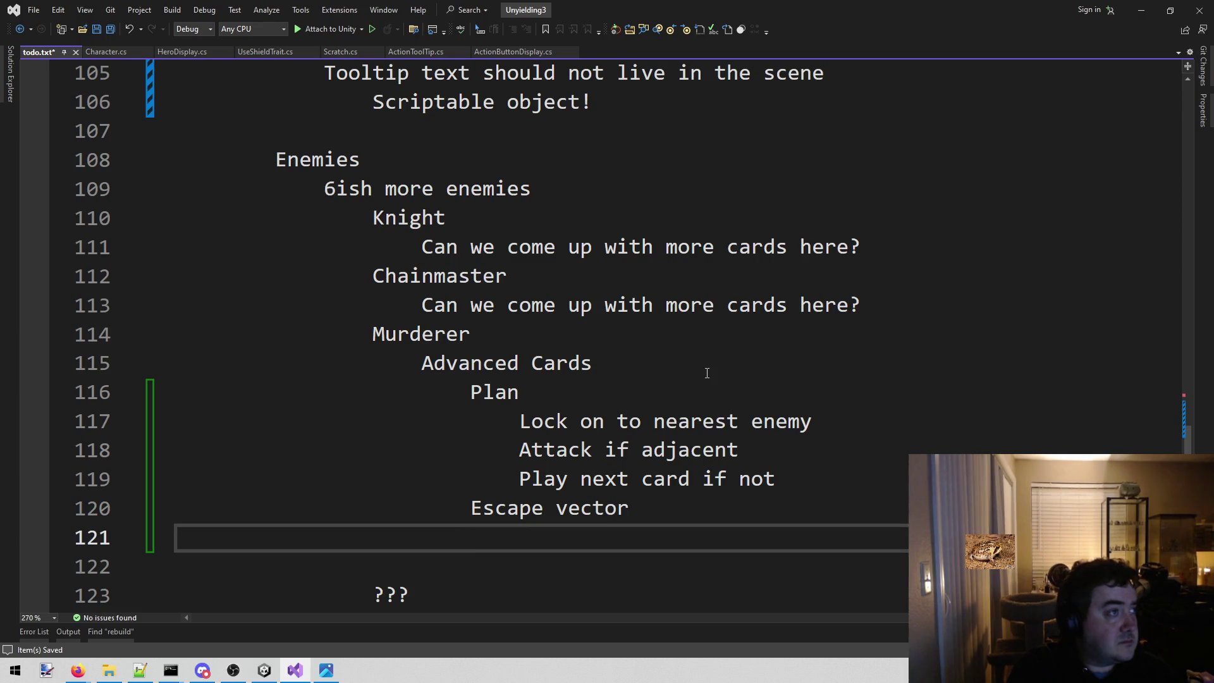
type("Next AoO faiks")
key("BackSpace")
key("BackSpace")
type("l")
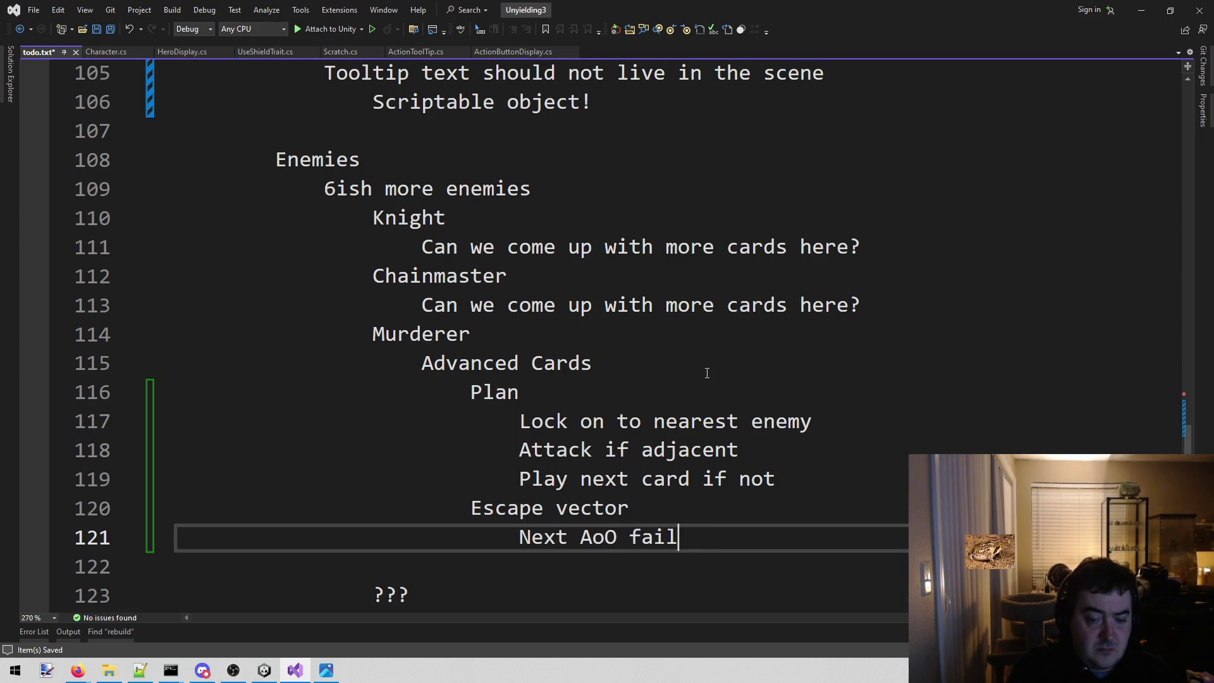
type("s")
key("Return")
type("P")
key("BackSpace")
key("BackSpace")
key("BackSpace")
key("BackSpace")
key("BackSpace")
type("Play next c")
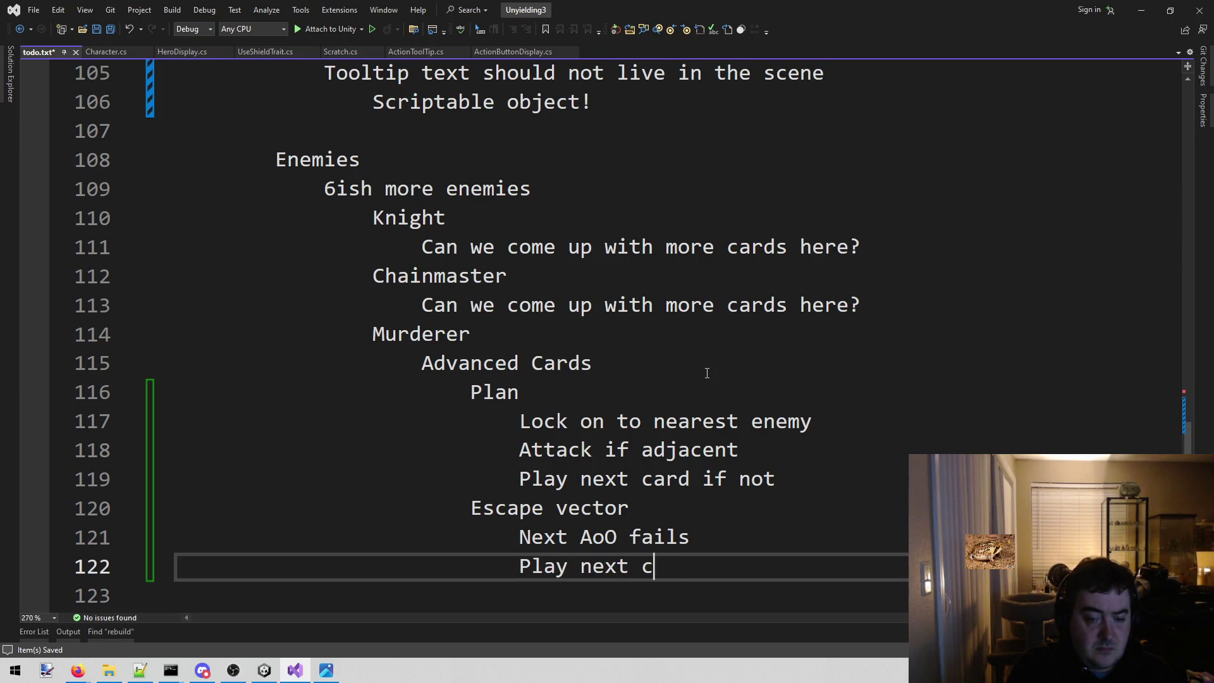
type("ard")
- Add a Ready card heading and outdent it to card-name level
key("Return")
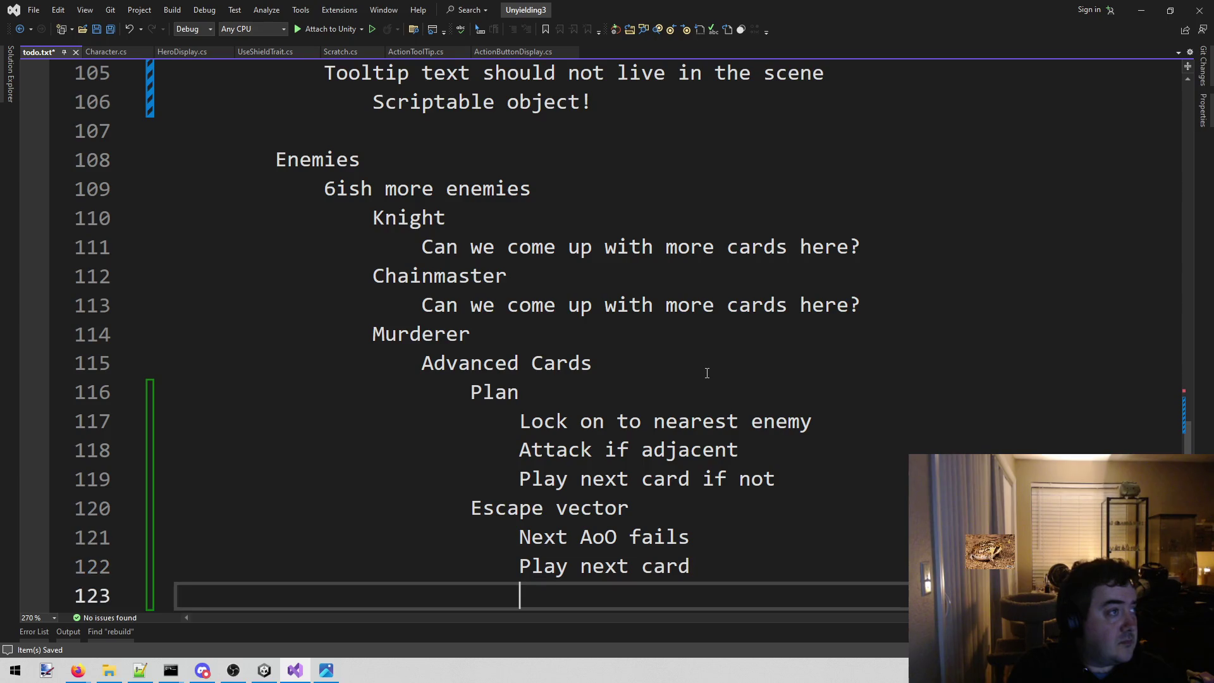
type("Ready")
key("Return")
key("Tab")
key("Up")
key("Home")
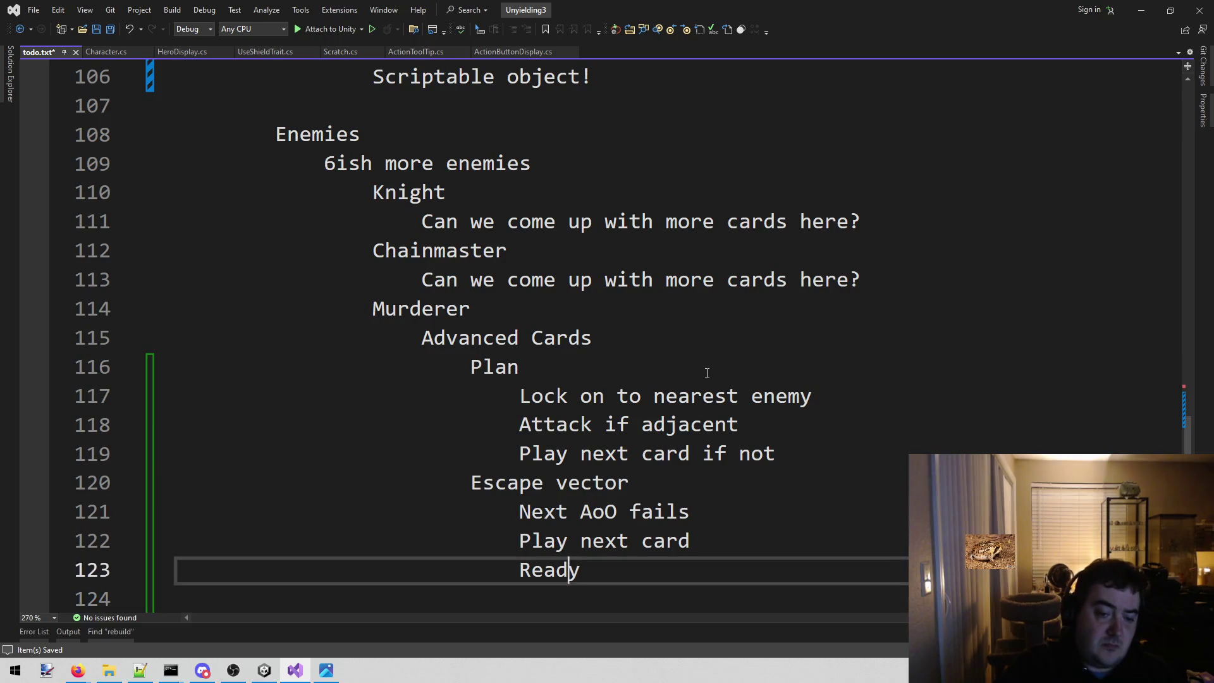
key("BackSpace")
key("BackSpace")
key("BackSpace")
key("BackSpace")
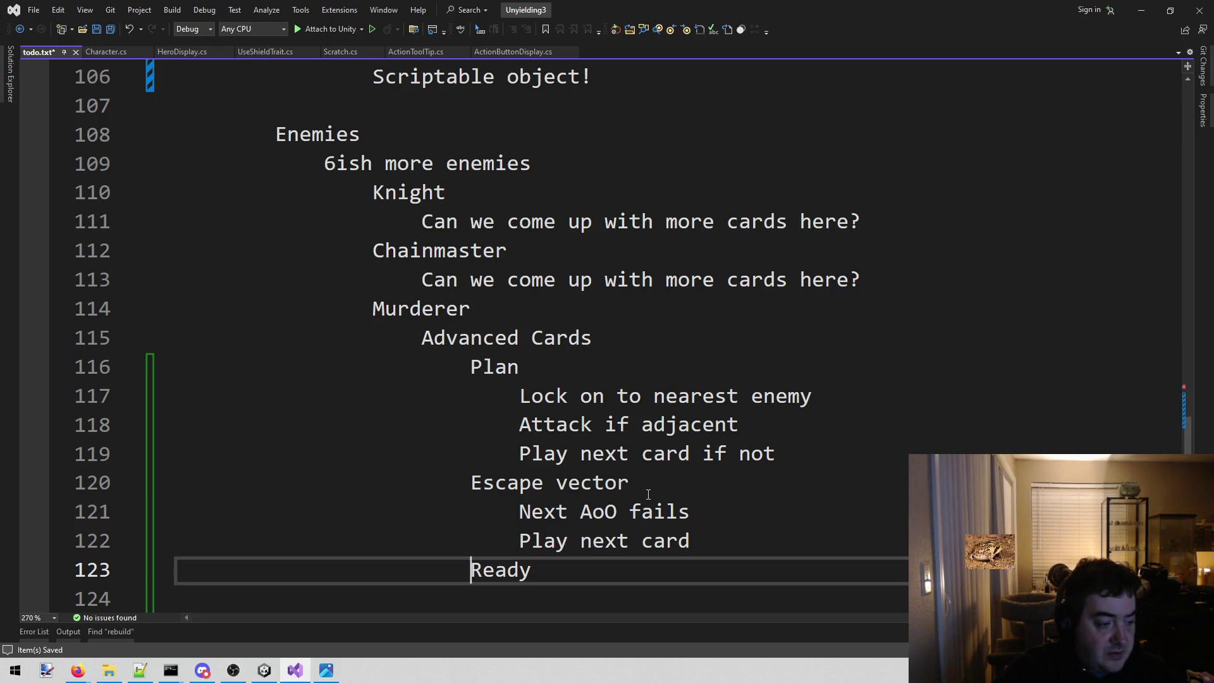
scroll(648, 494, "down", 2)
- Give Ready the steps 'AoO when enemy stops adjacent' and 'Play next card'
left_click(599, 419)
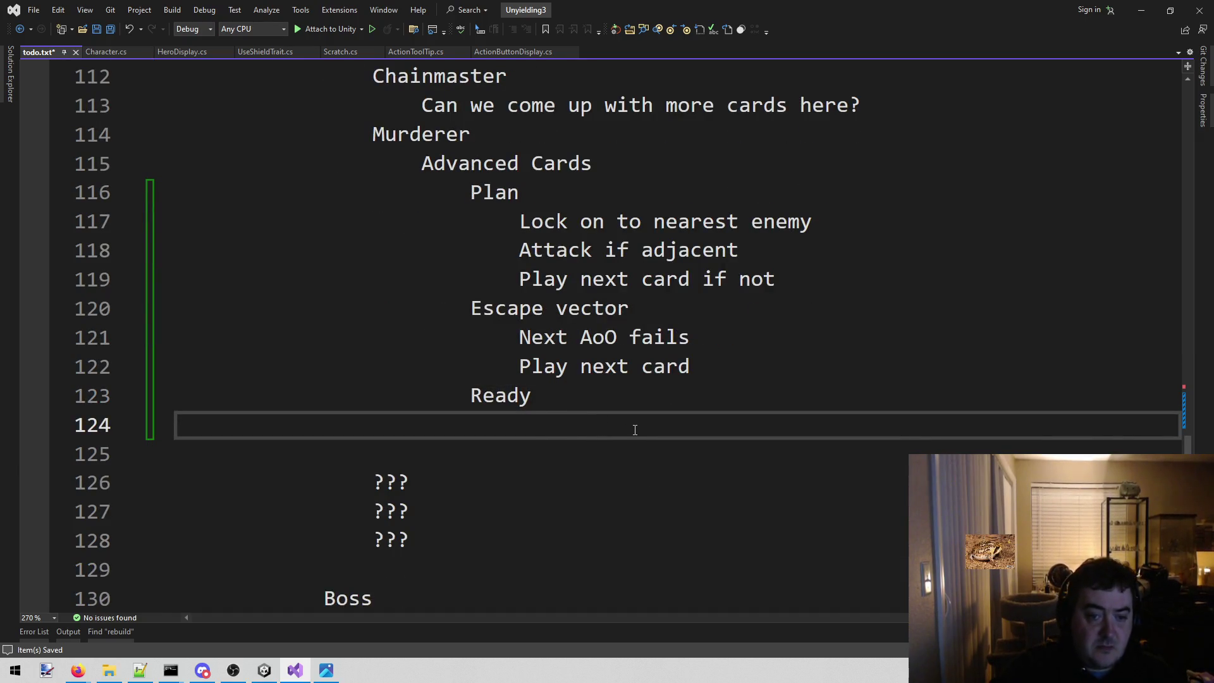
key("BackSpace")
key("BackSpace")
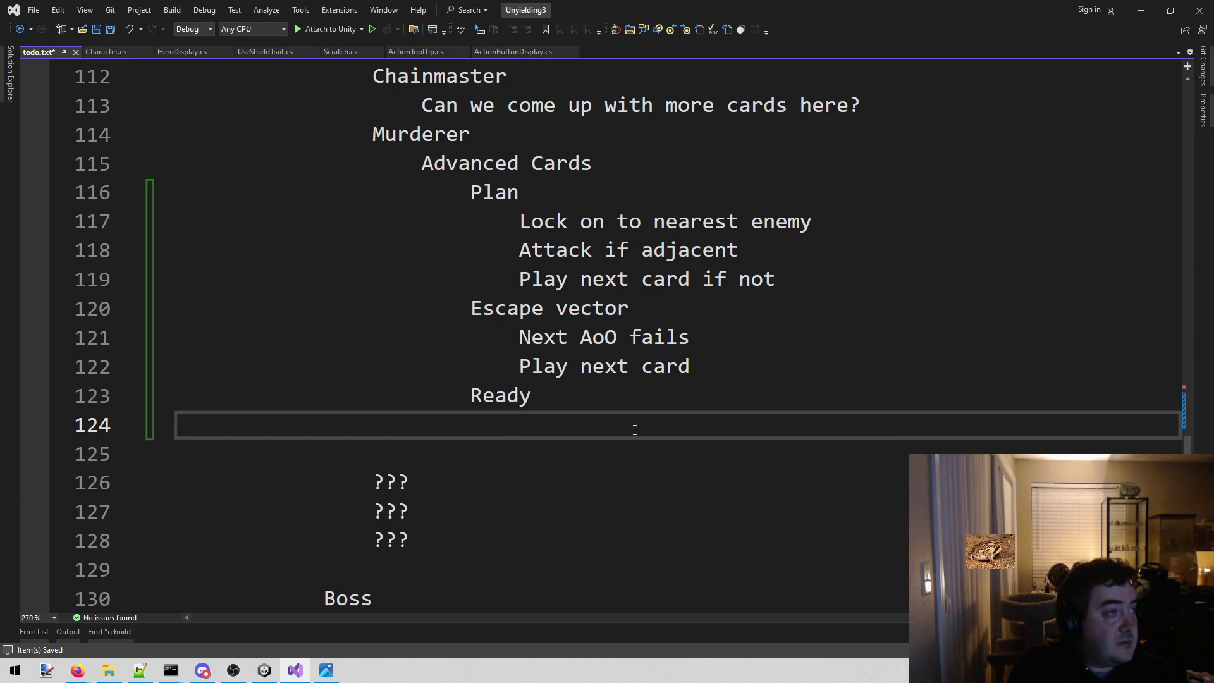
type("AoO when an emey")
key("BackSpace")
key("BackSpace")
key("BackSpace")
key("BackSpace")
key("BackSpace")
key("BackSpace")
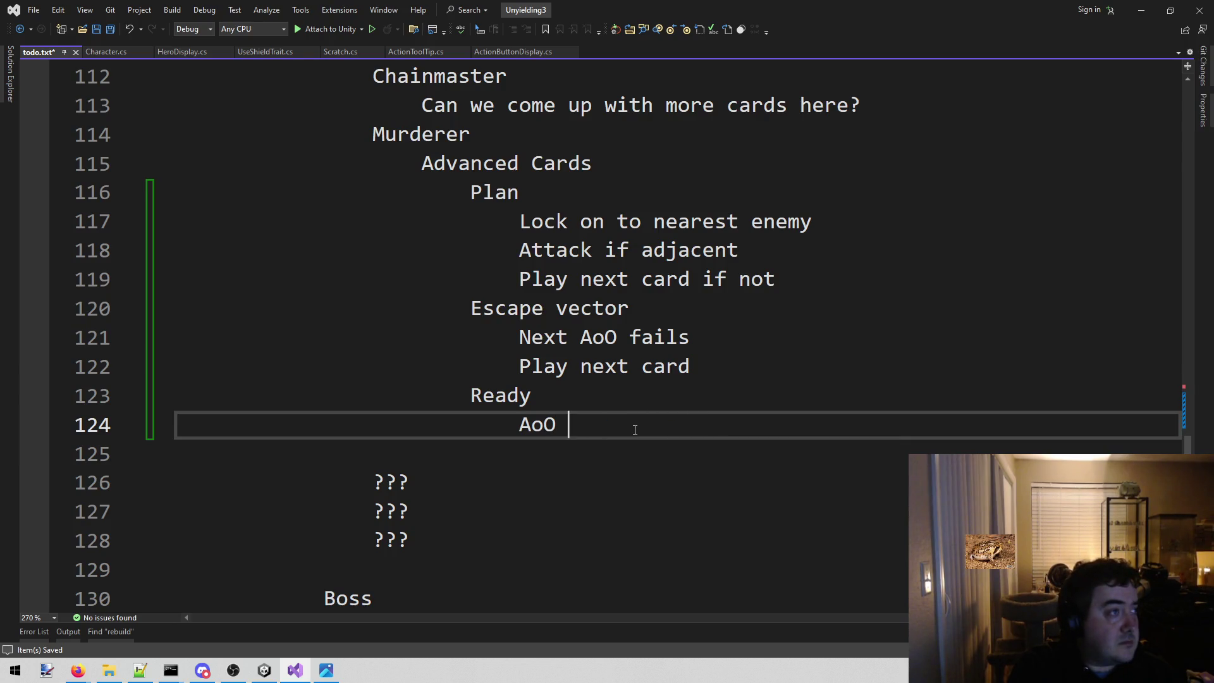
type("when en")
key("BackSpace")
key("BackSpace")
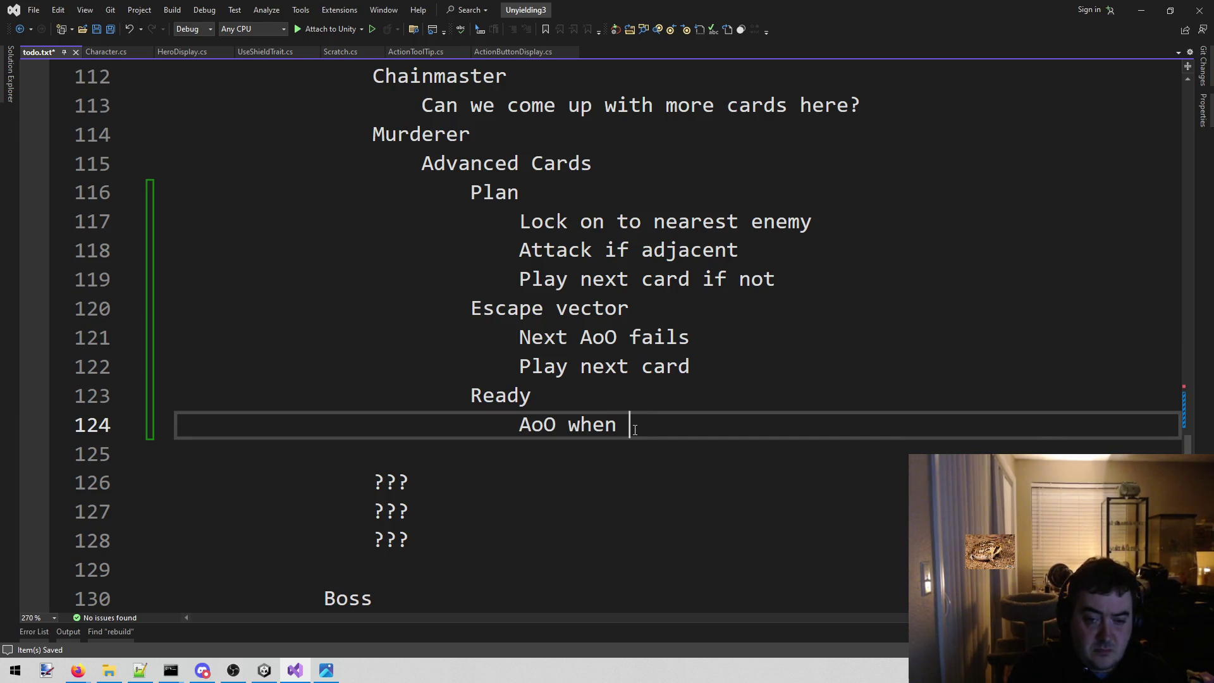
type("enemy stops adja")
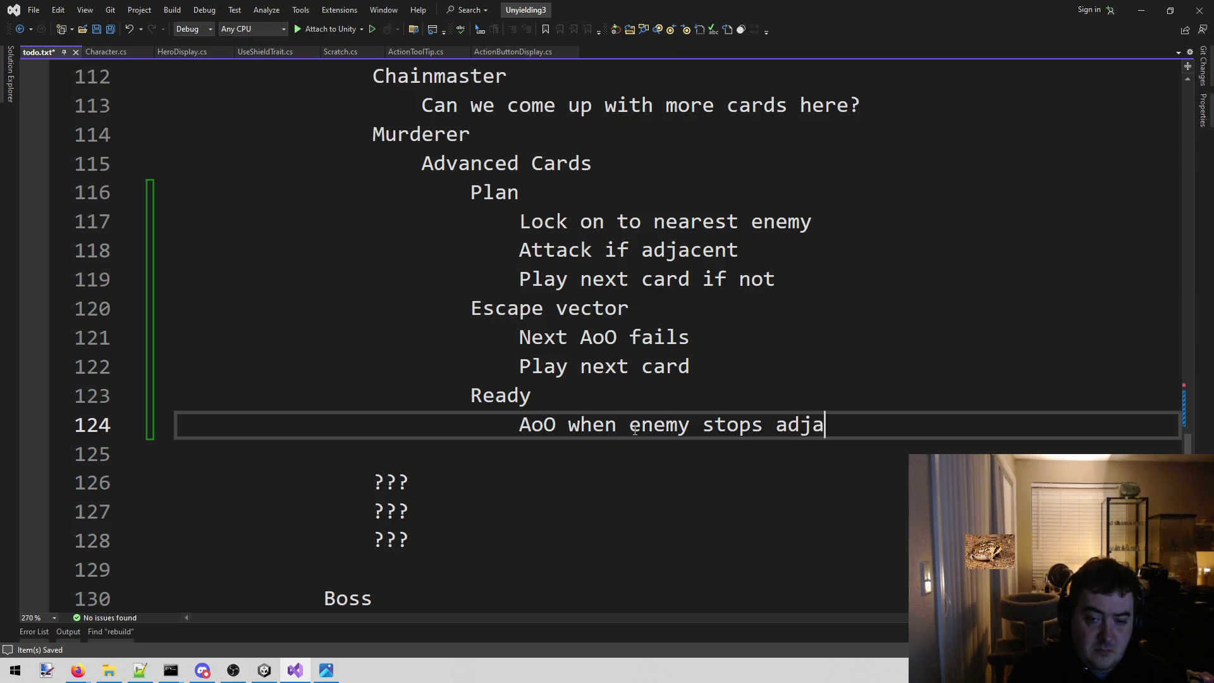
type("cent")
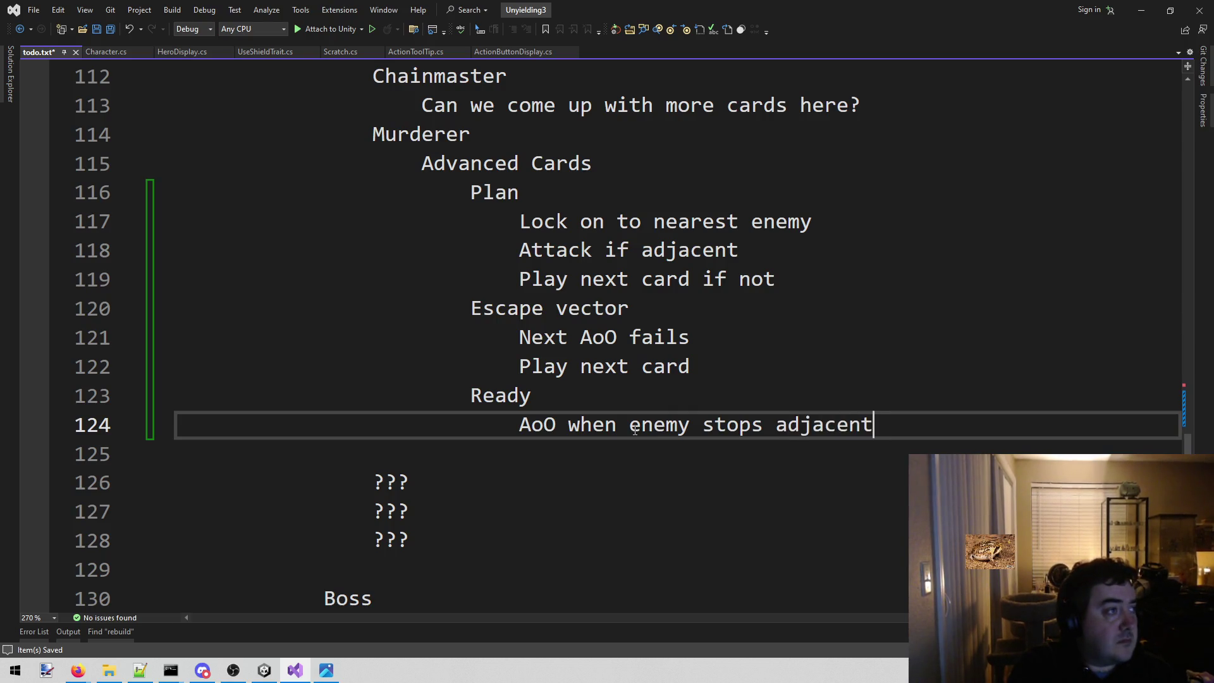
key("Return")
type("Play next card")
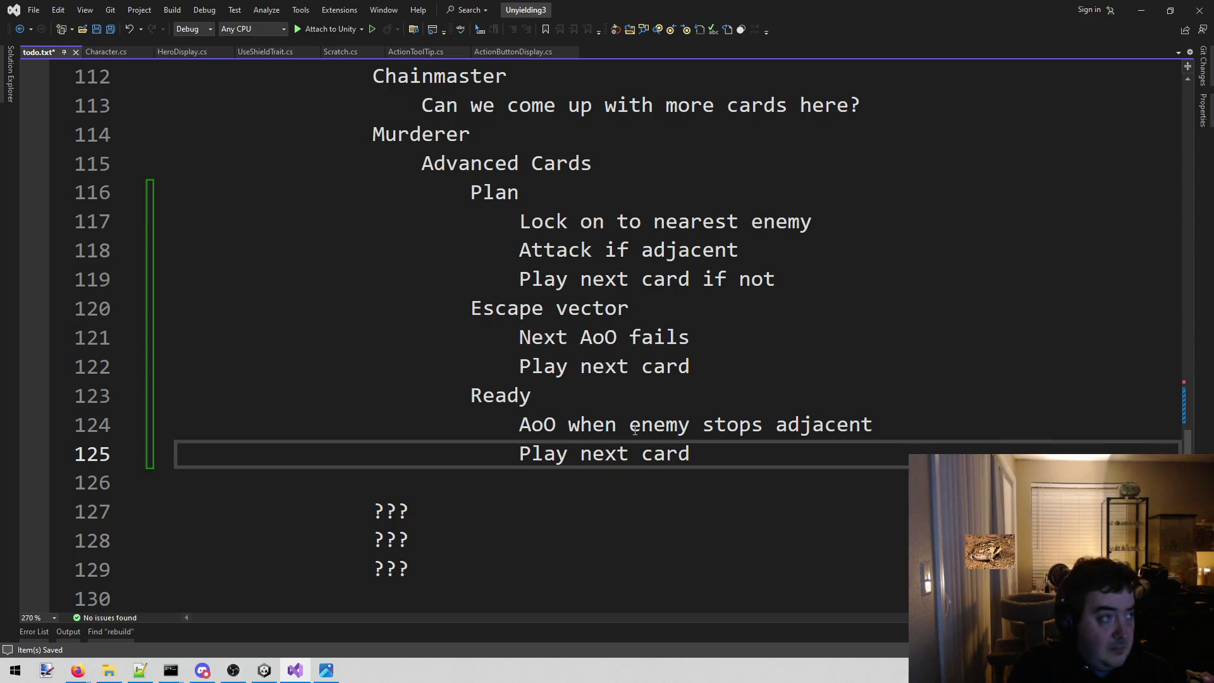
key("Return")
- Add a Death Strike card: move to lowest hp enemy, double damage if adjacent
key("BackSpace")
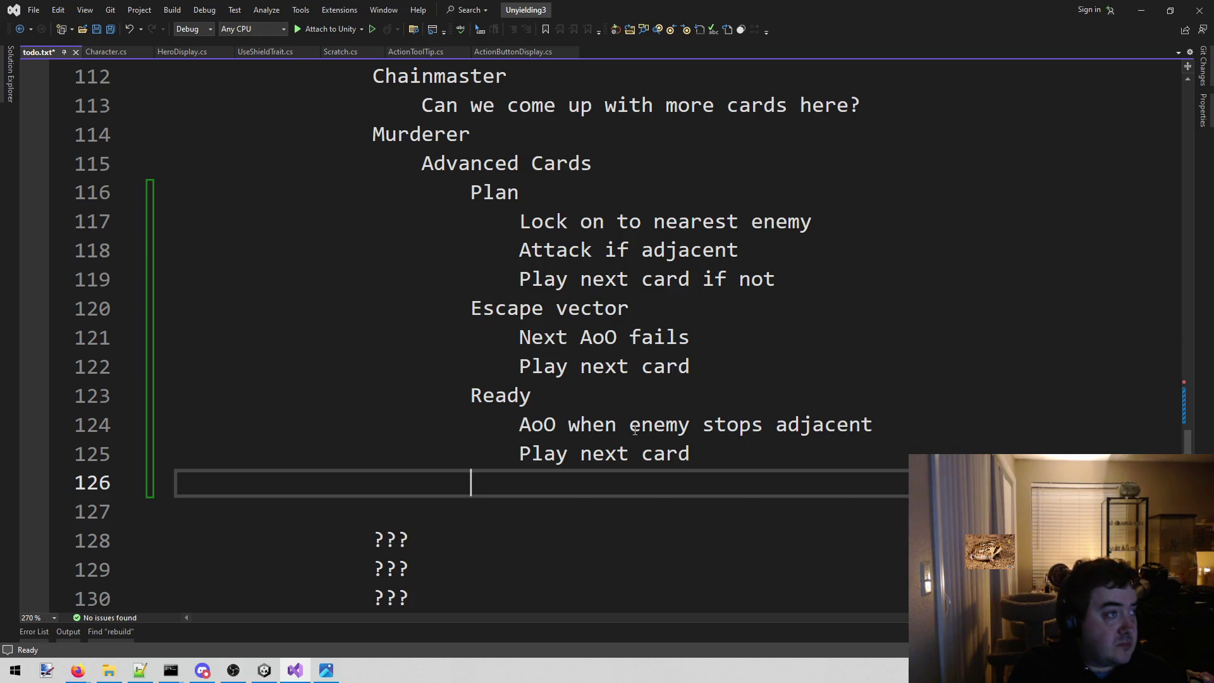
type("Grim joy")
key("BackSpace")
key("BackSpace")
key("BackSpace")
key("BackSpace")
key("BackSpace")
key("BackSpace")
key("BackSpace")
type("Death Strike")
key("Return")
key("Tab")
type("Move to lowest hp enemy")
key("BackSpace")
key("BackSpace")
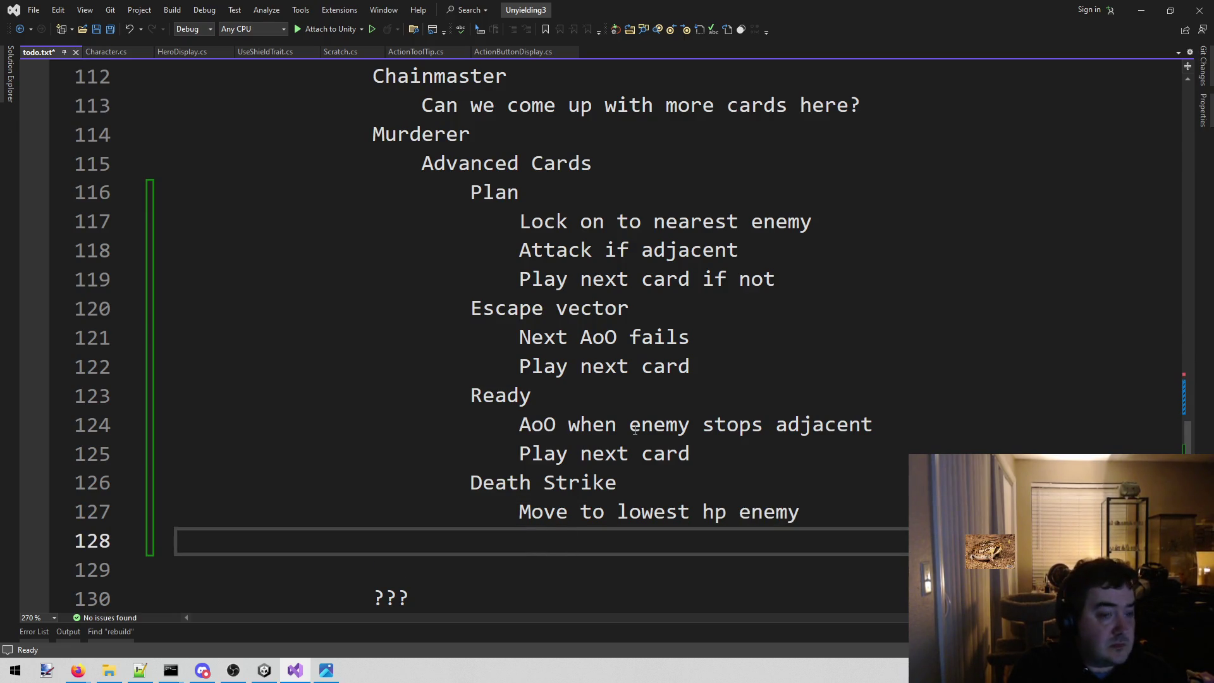
type("Swing if a")
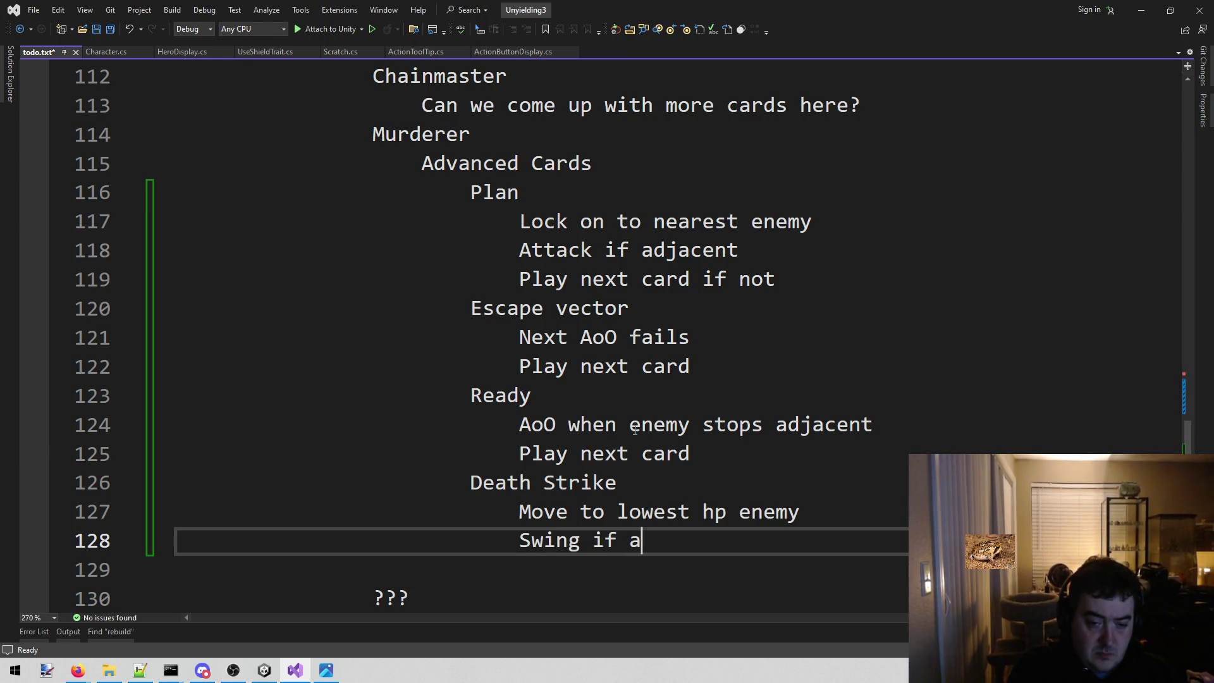
type("djacent, deal db")
key("BackSpace")
type("ouble d")
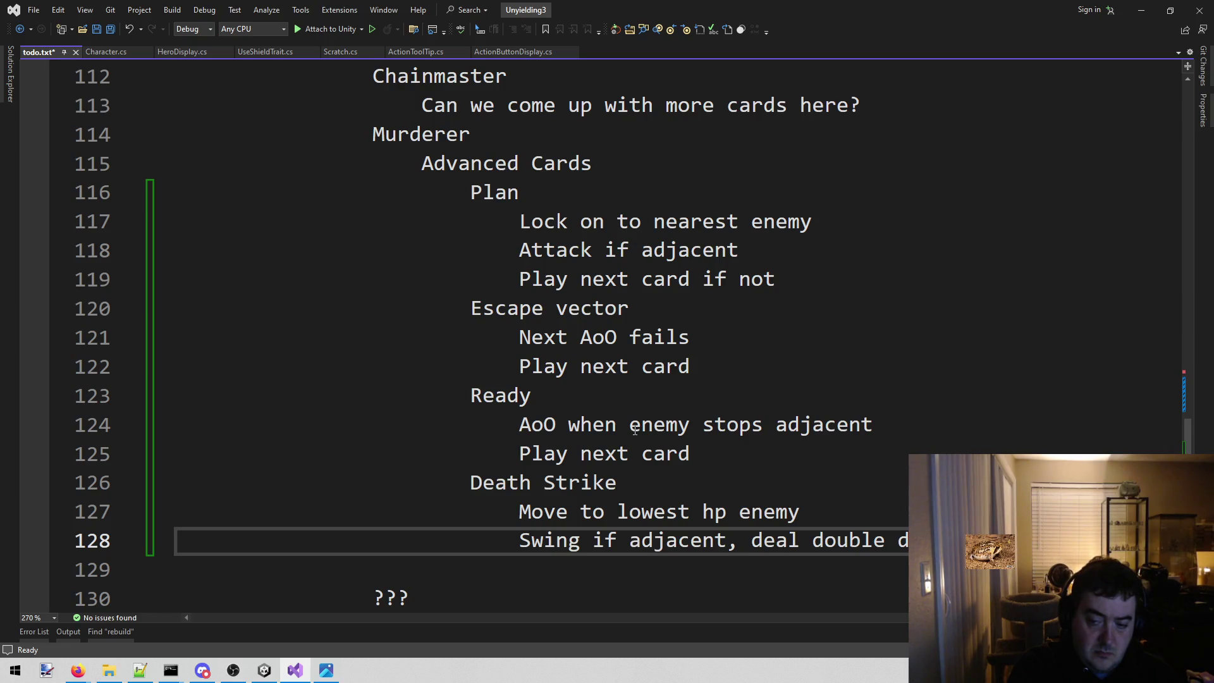
type("enemy")
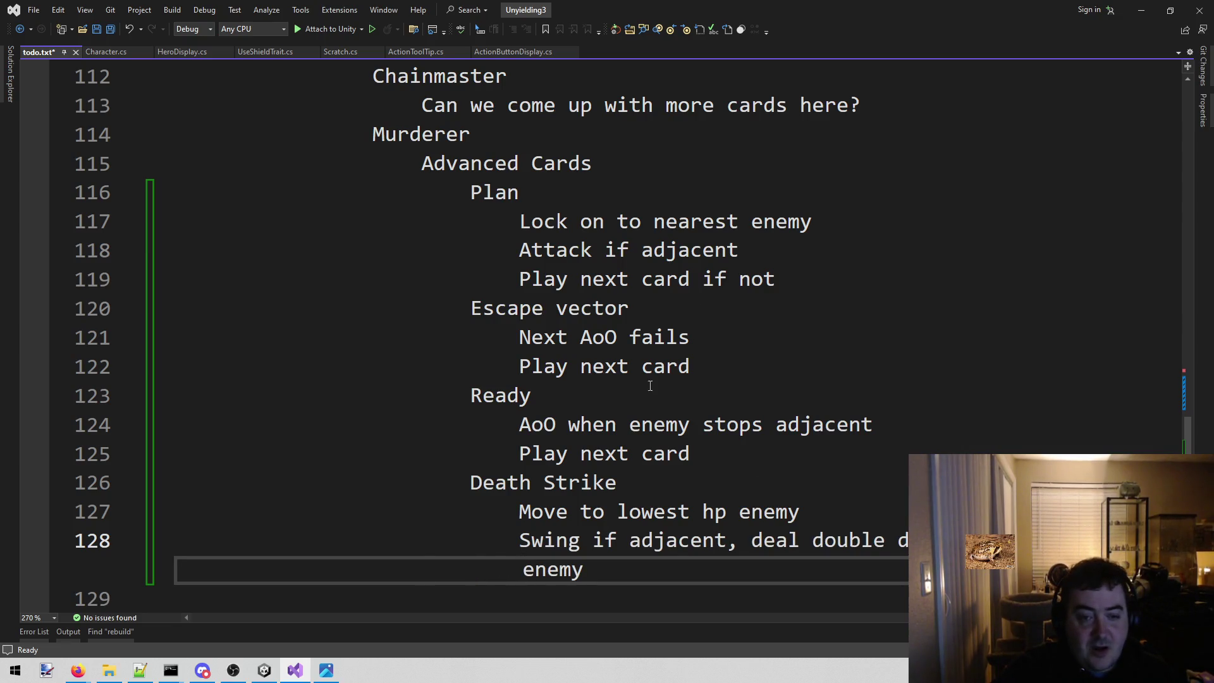
scroll(576, 540, "down", 3)
scroll(576, 541, "up", 4)
scroll(588, 494, "up", 2)
scroll(607, 437, "down", 4)
scroll(626, 394, "up", 2)
scroll(627, 394, "up", 1)
scroll(628, 369, "down", 3)
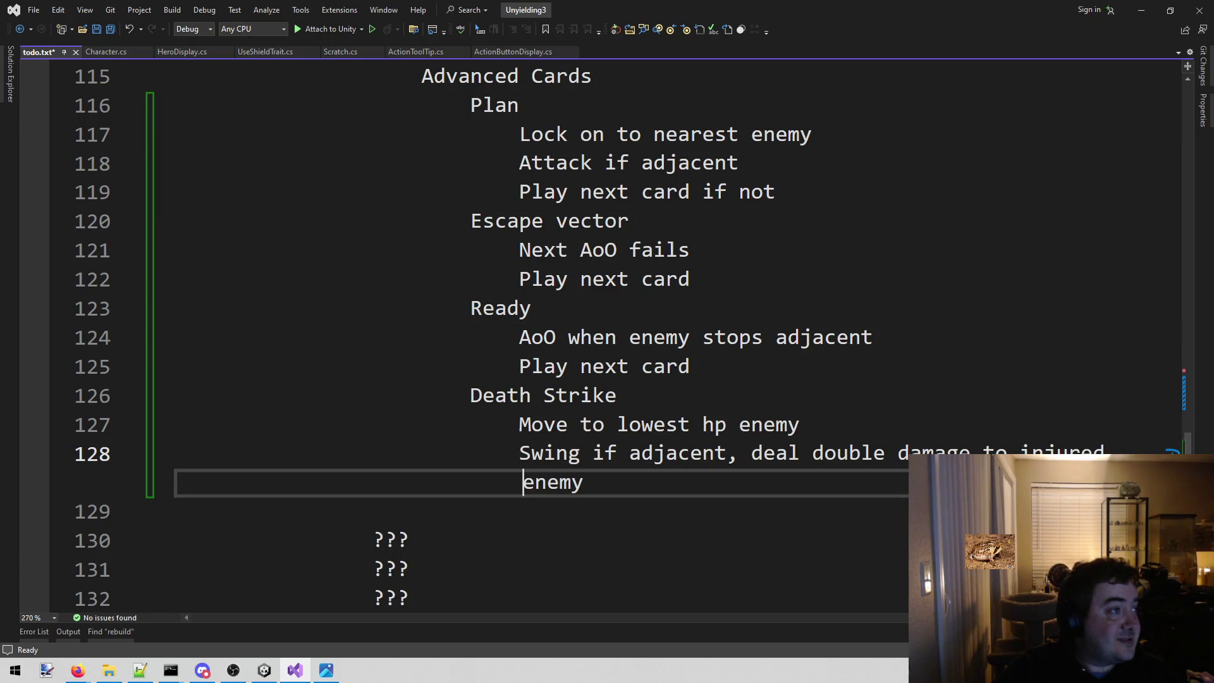
key("alt+Tab")
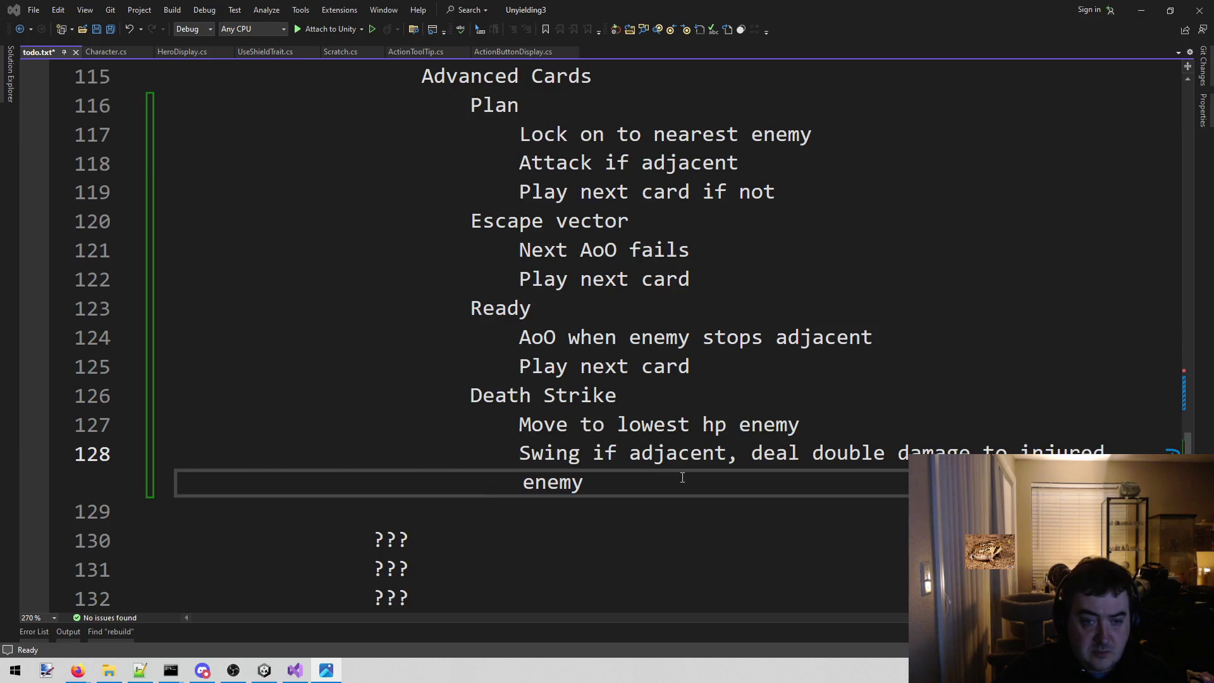
scroll(695, 486, "up", 3)
left_click(625, 316)
left_click(883, 254)
- Replace the Chainmaster question with Extendo chain: pull from infinite range, target lowest defense character
left_click(906, 279)
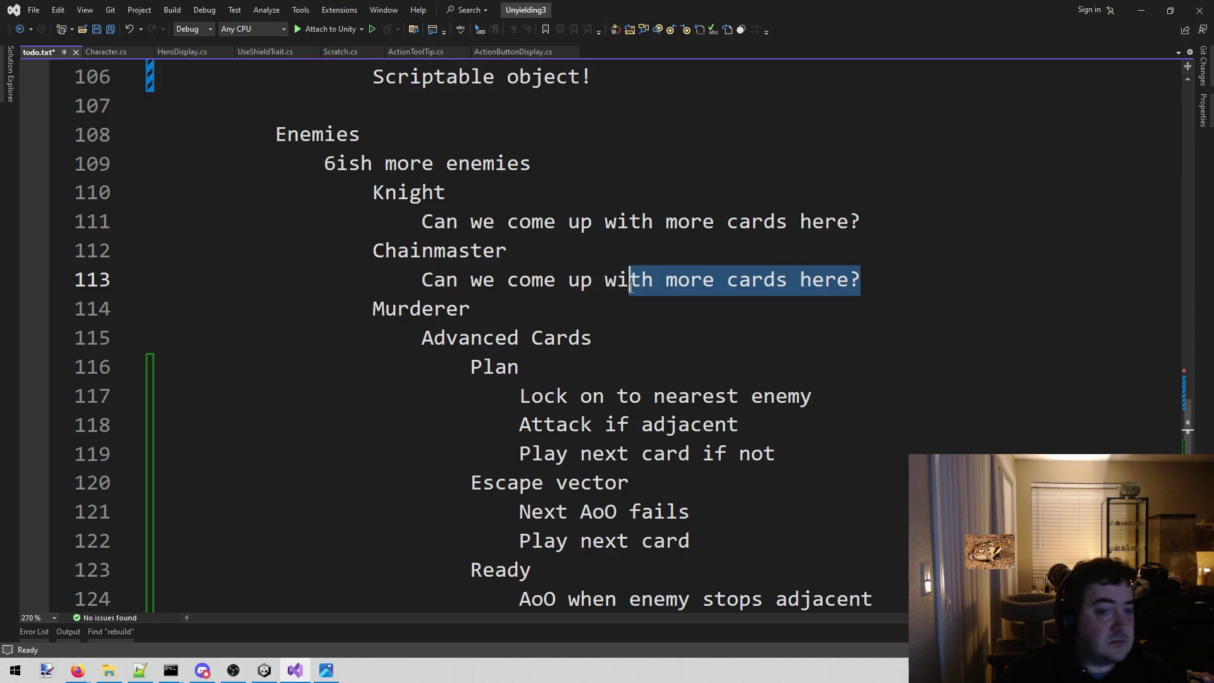
left_click_drag(901, 284, 418, 277)
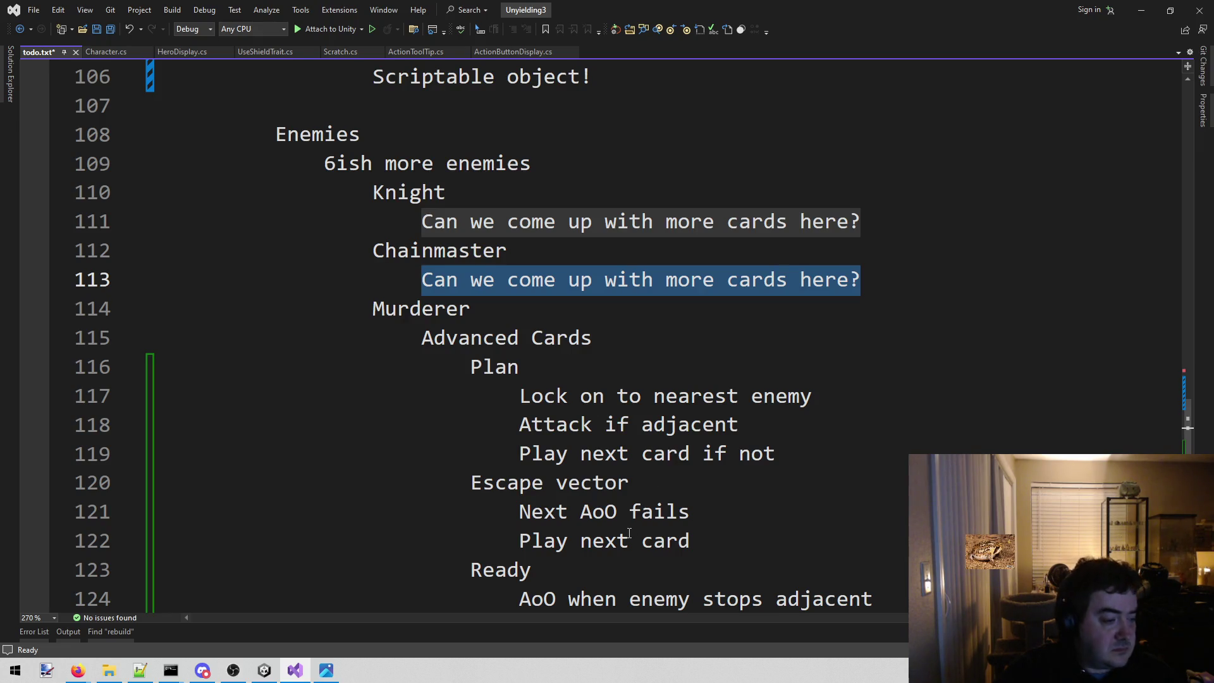
key("Delete")
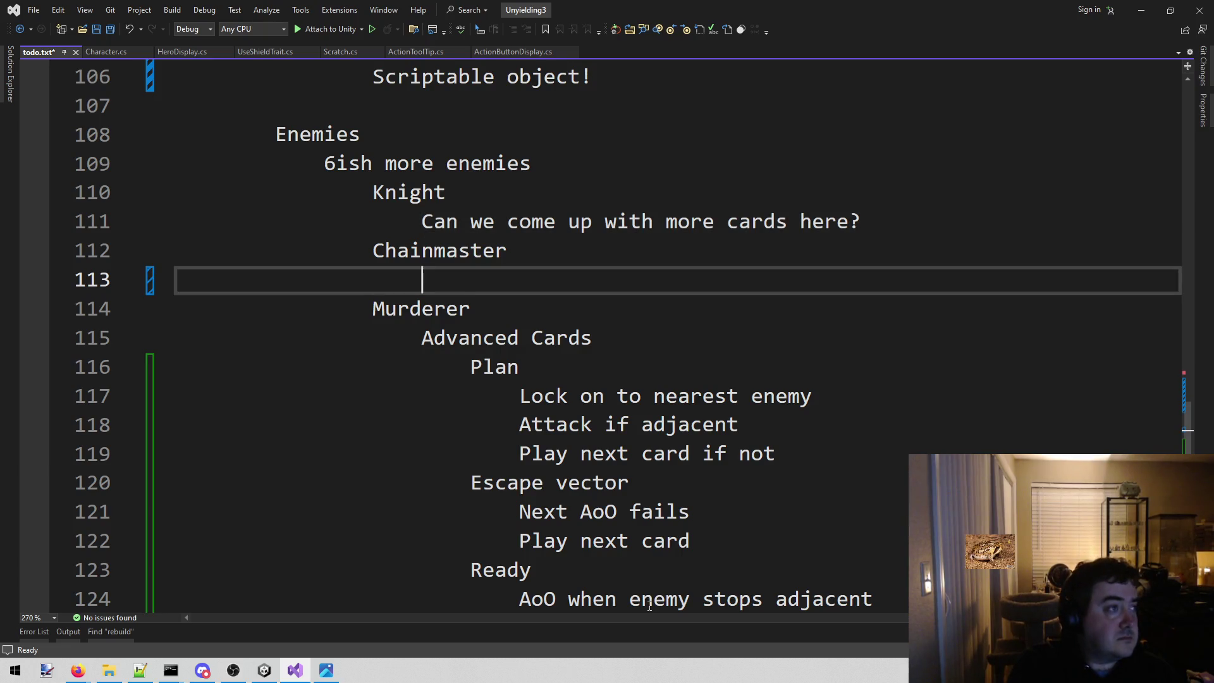
type("Extendo chain")
key("Return")
key("Tab")
type("Pull from infinite range")
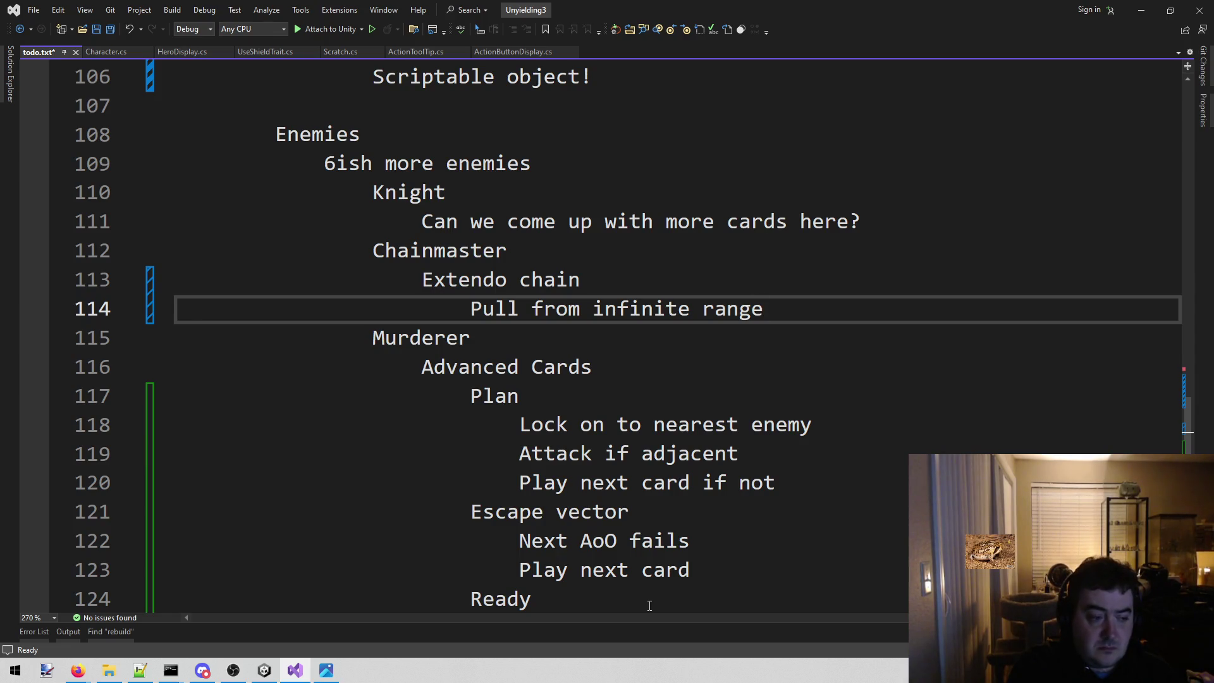
key("Return")
type("Target lowest defense character")
key("Return")
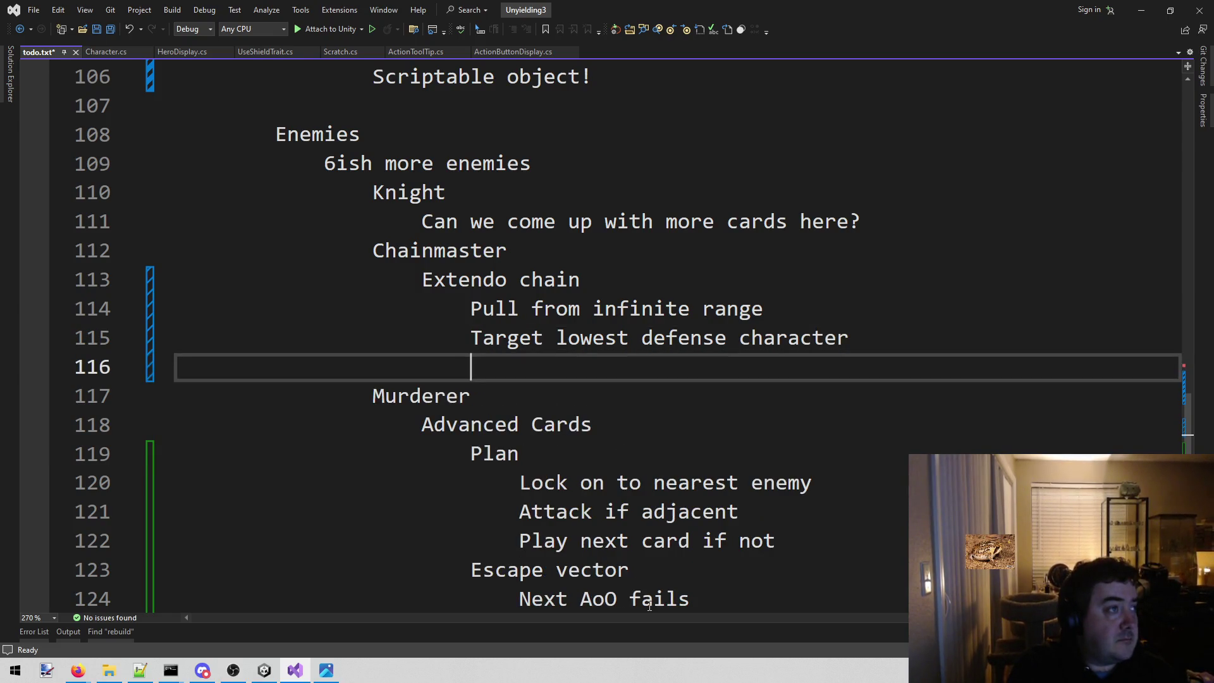
type("Can")
key("BackSpace")
key("BackSpace")
key("BackSpace")
key("BackSpace")
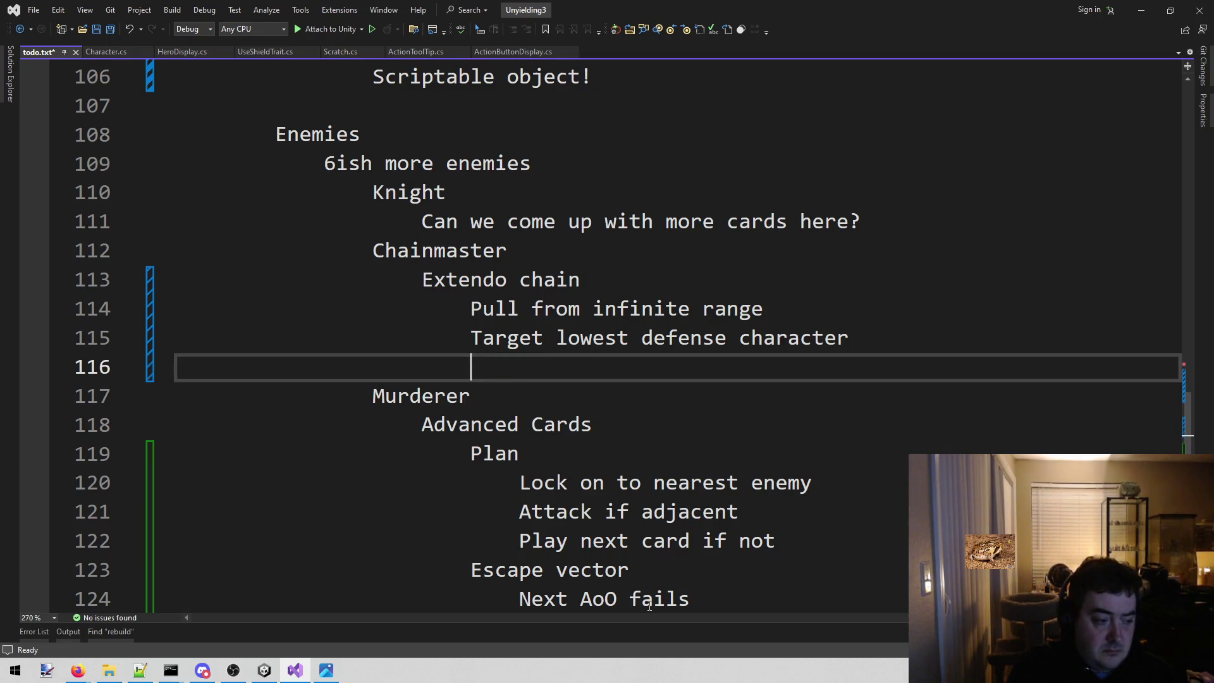
key("shift+Home")
key("BackSpace")
key("BackSpace")
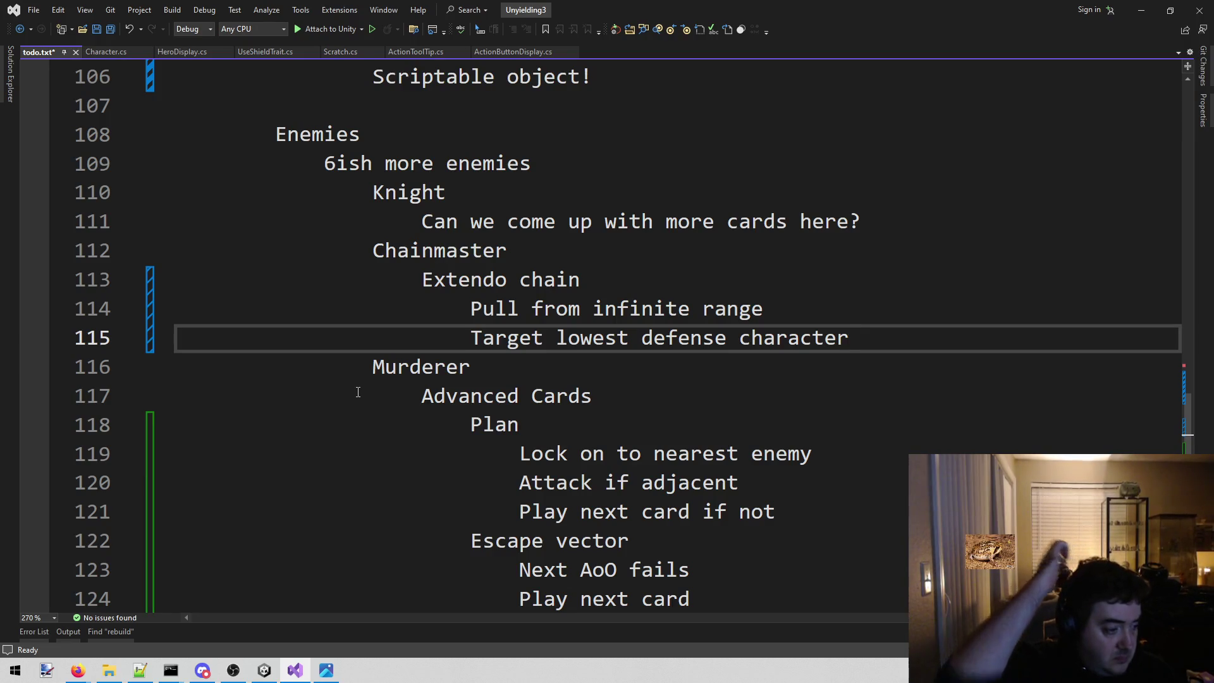
- Replace the Knight question with 'Armor up' and 'Attacks against ally provoke AoO'
left_click(942, 209)
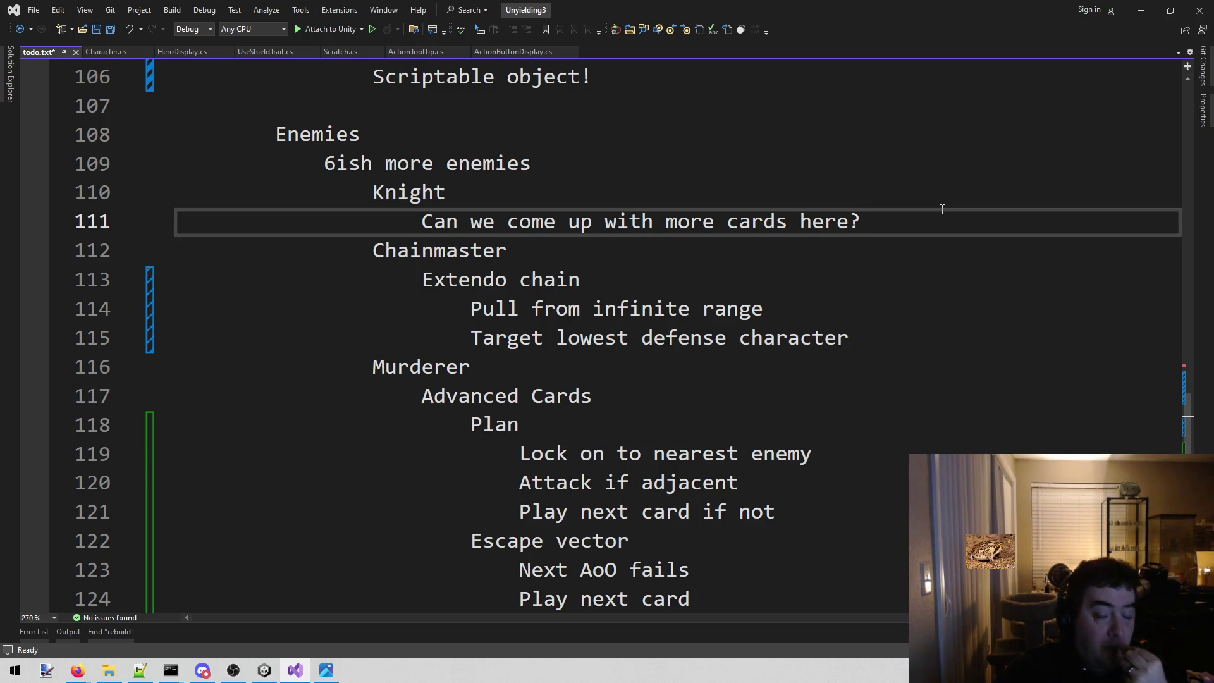
key("shift+Down")
key("shift+Up")
key("shift+Home")
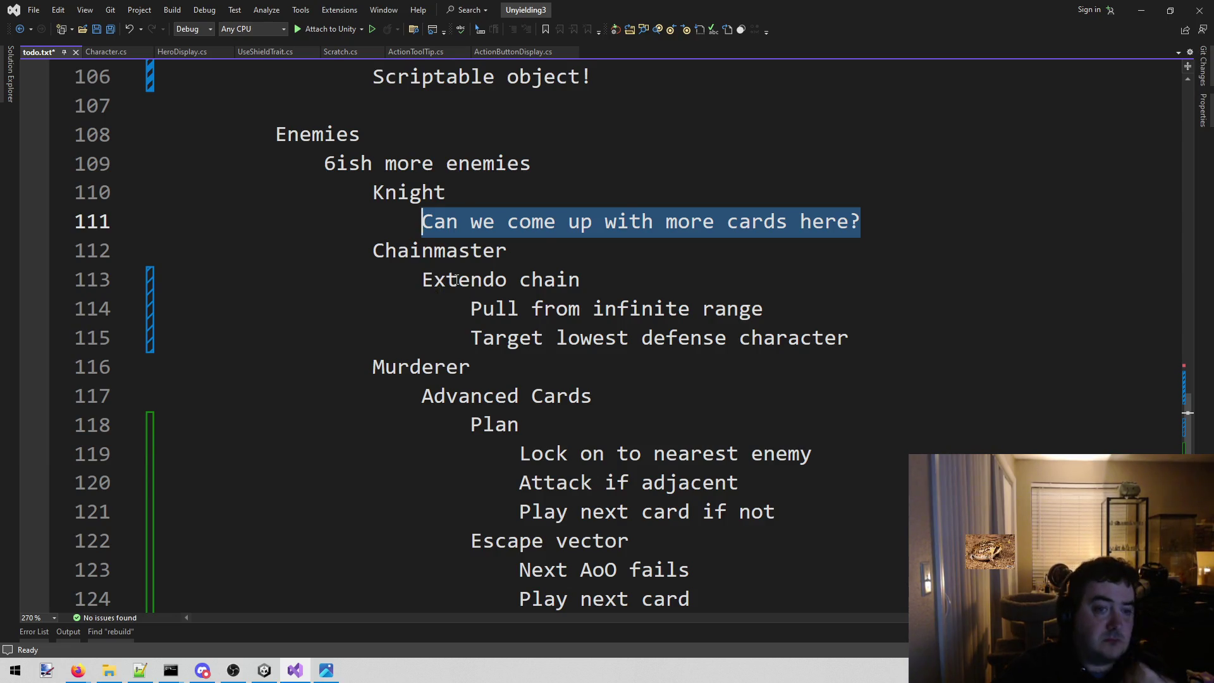
key("Delete")
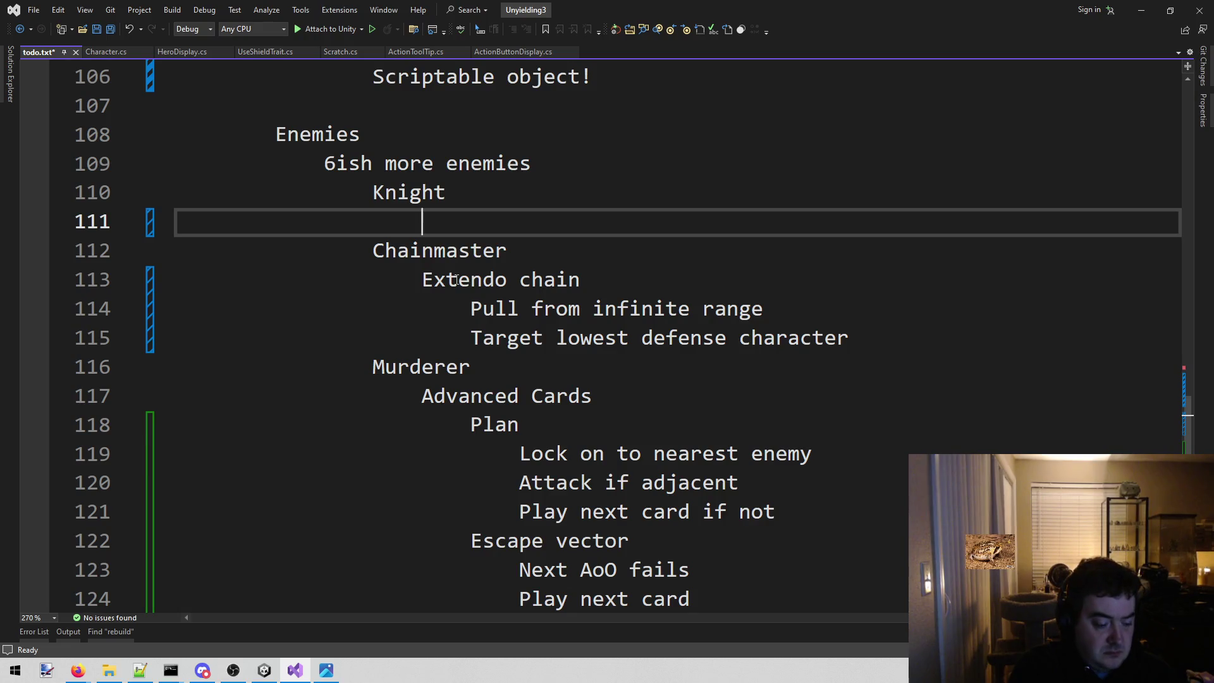
type("Armor ")
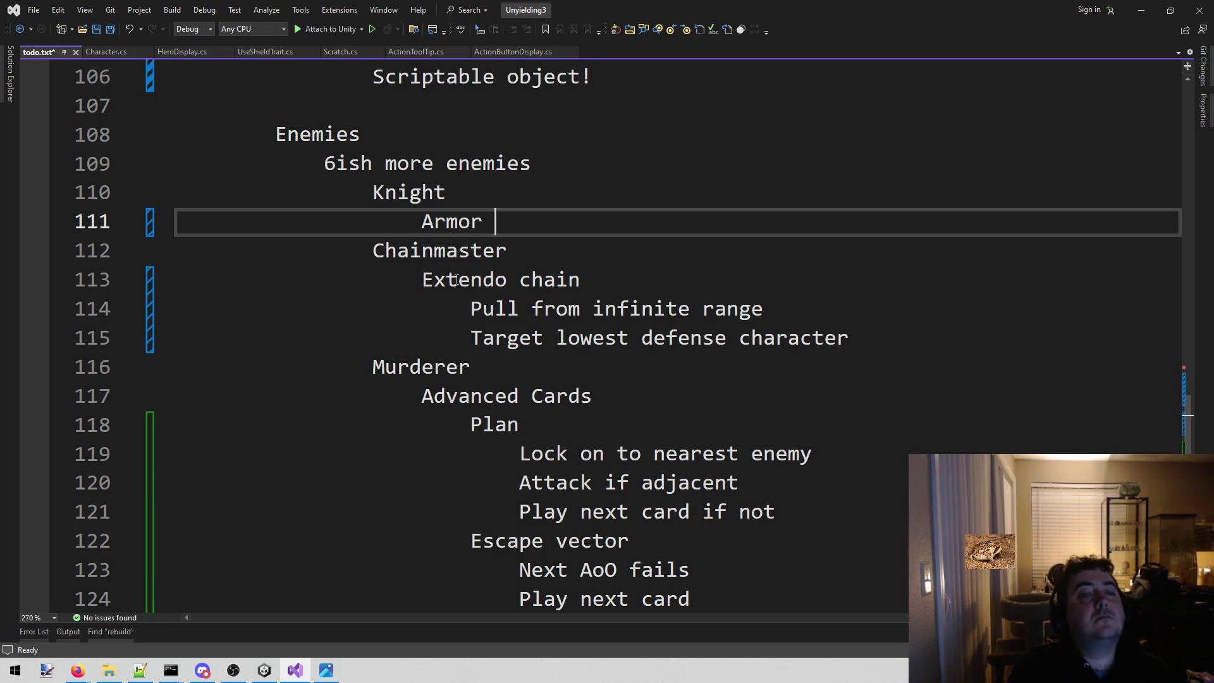
type("up")
key("Return")
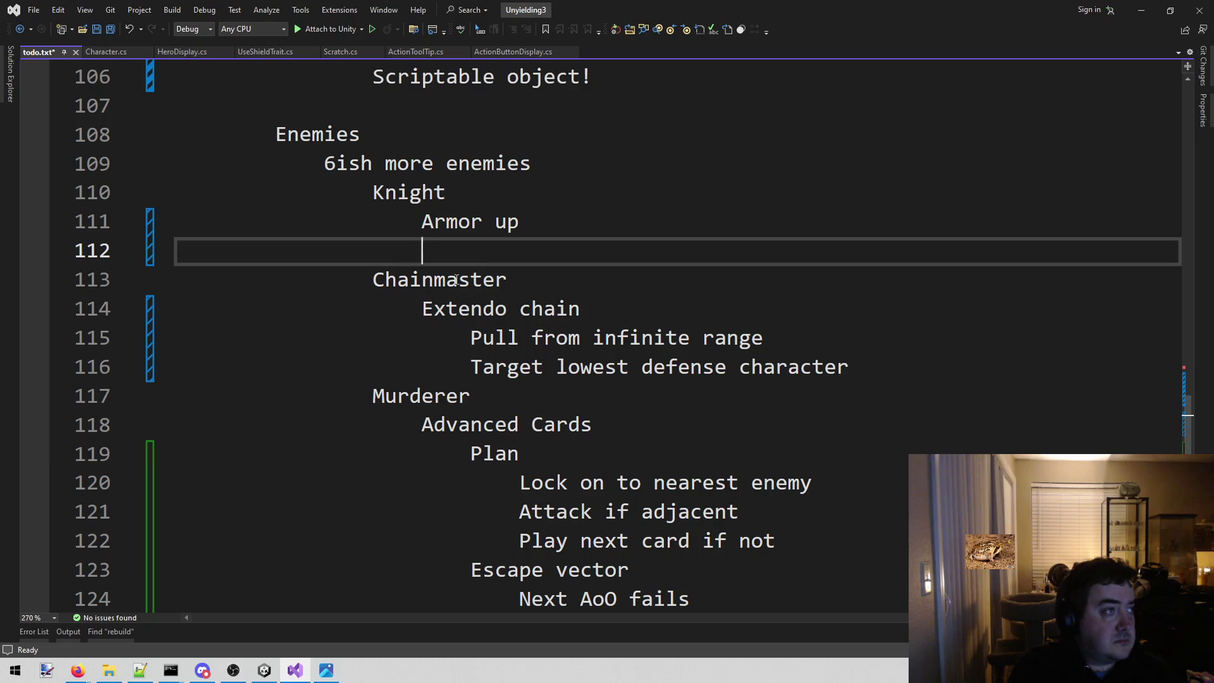
type("Att")
type("acks a")
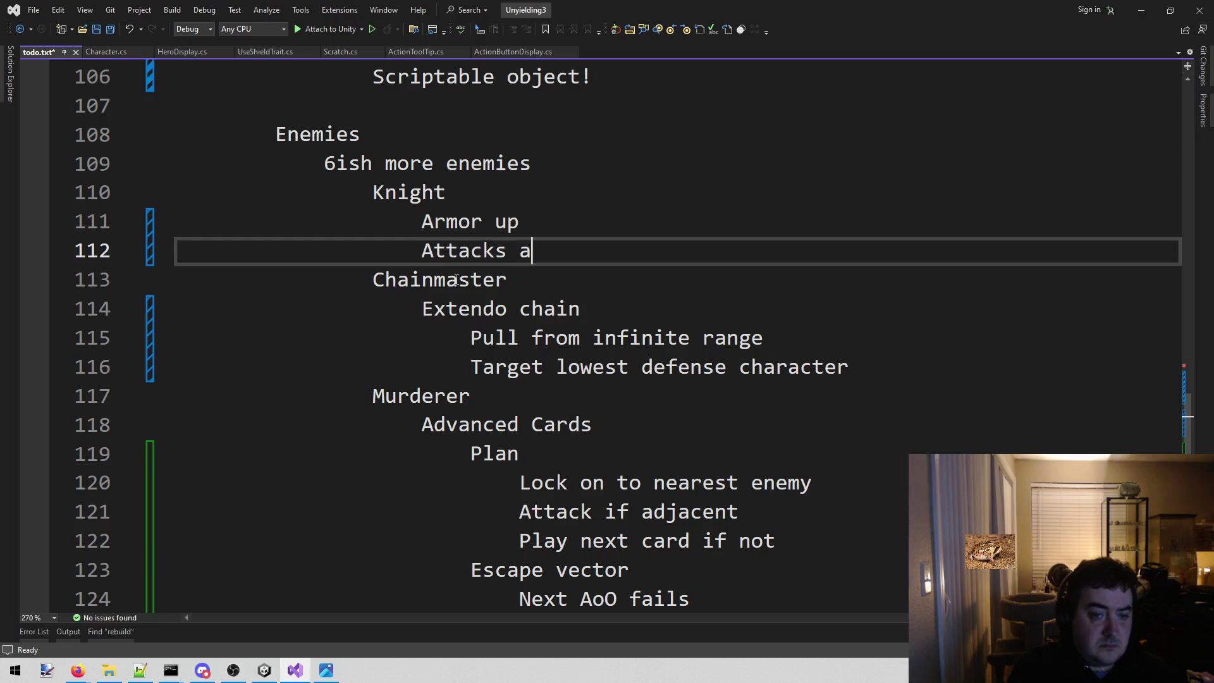
type("gainst alliy")
key("BackSpace")
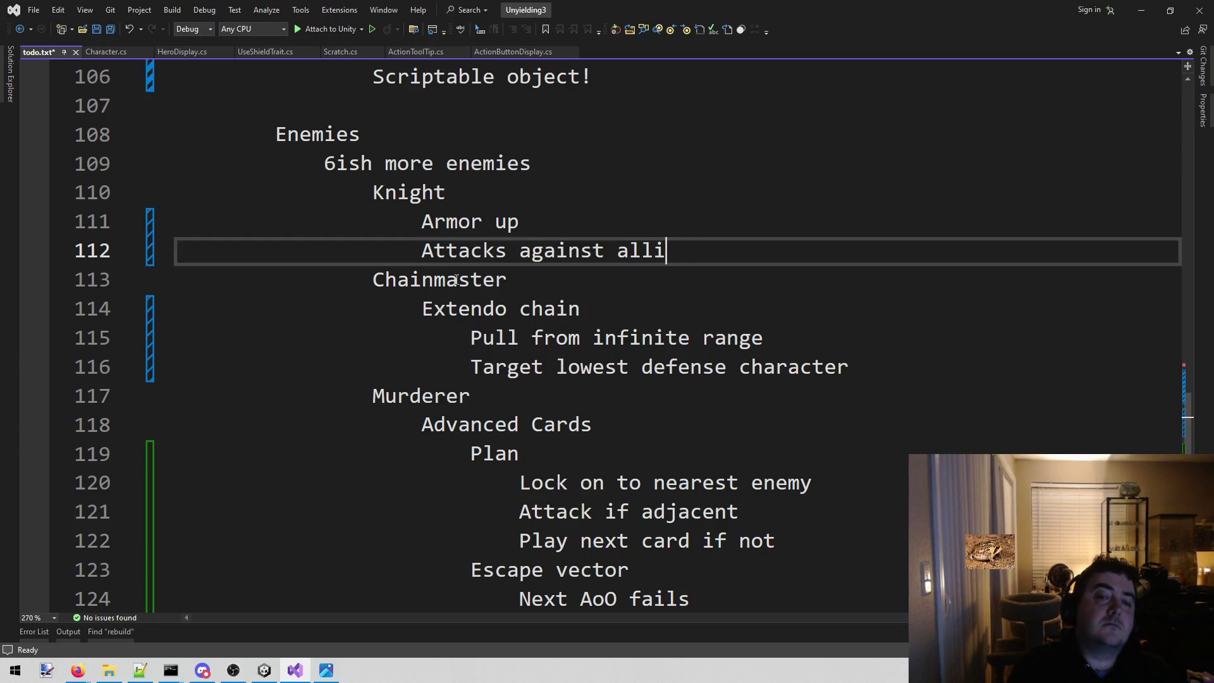
type("provoke Ao")
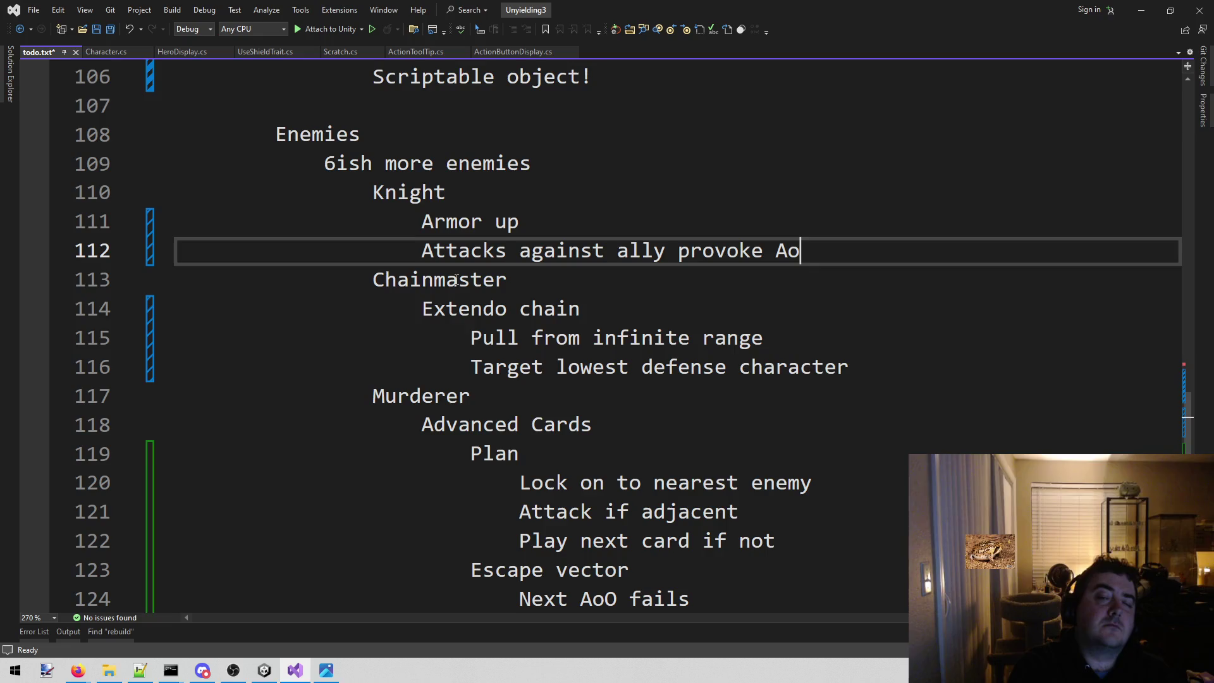
type("O")
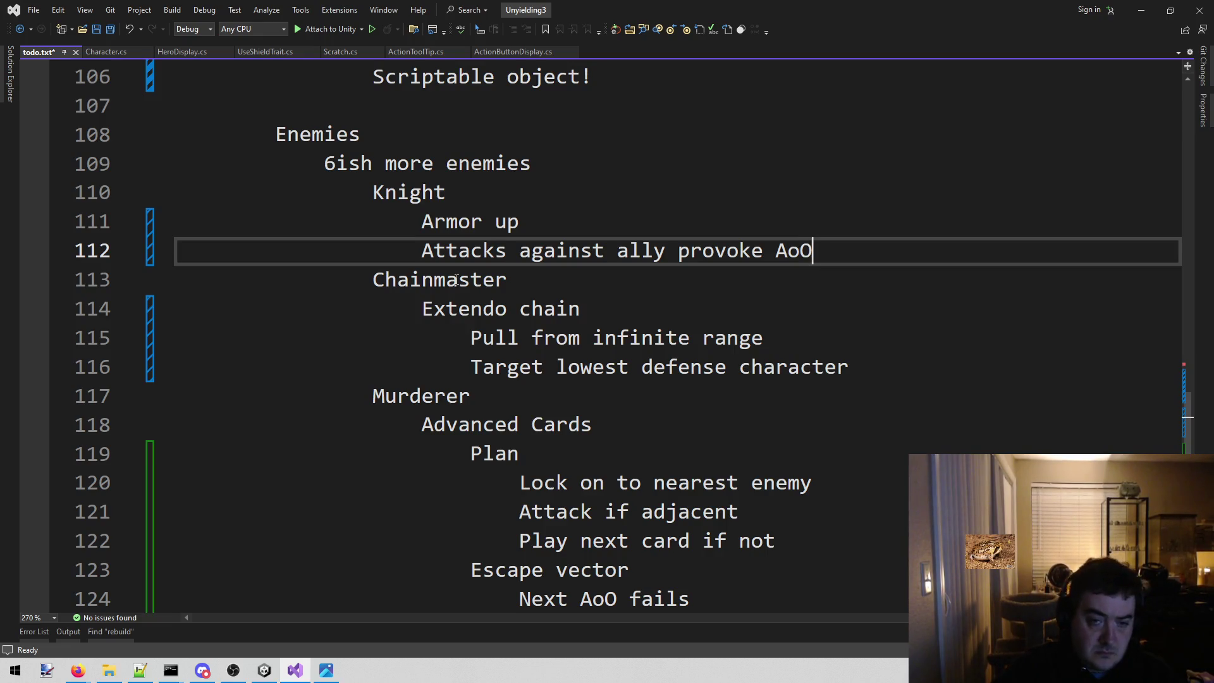
scroll(504, 299, "down", 4)
scroll(522, 313, "down", 4)
scroll(529, 319, "down", 3)
scroll(530, 319, "up", 7)
key("End")
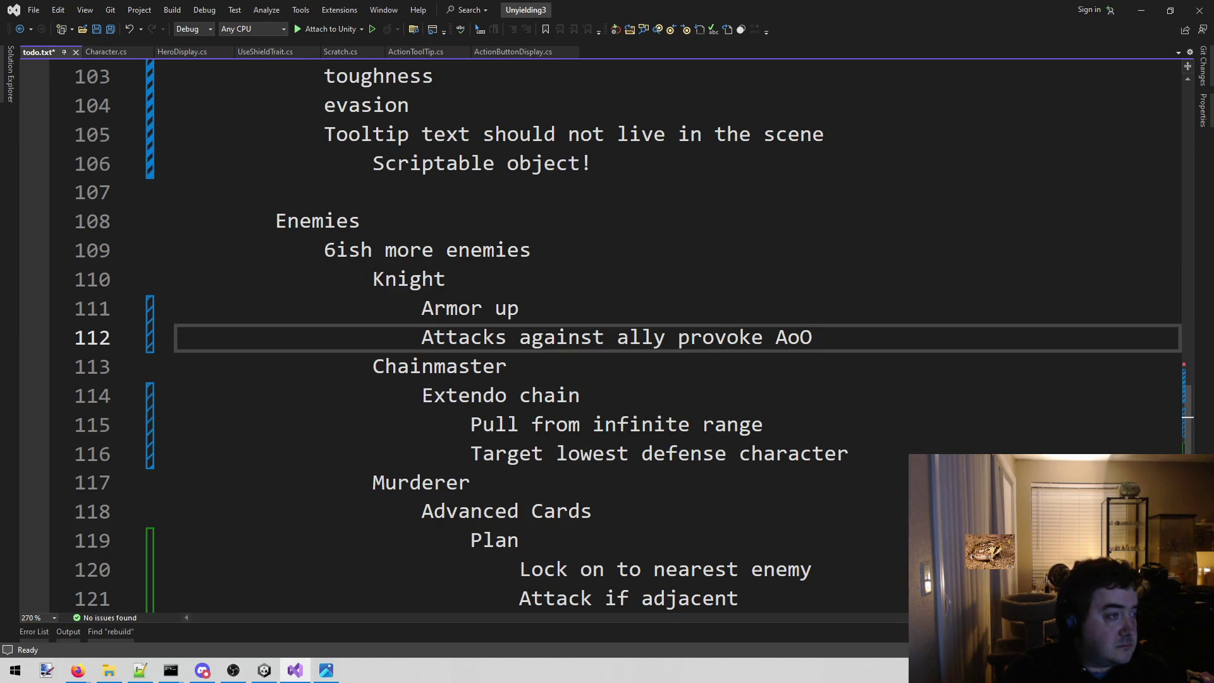
scroll(589, 470, "down", 5)
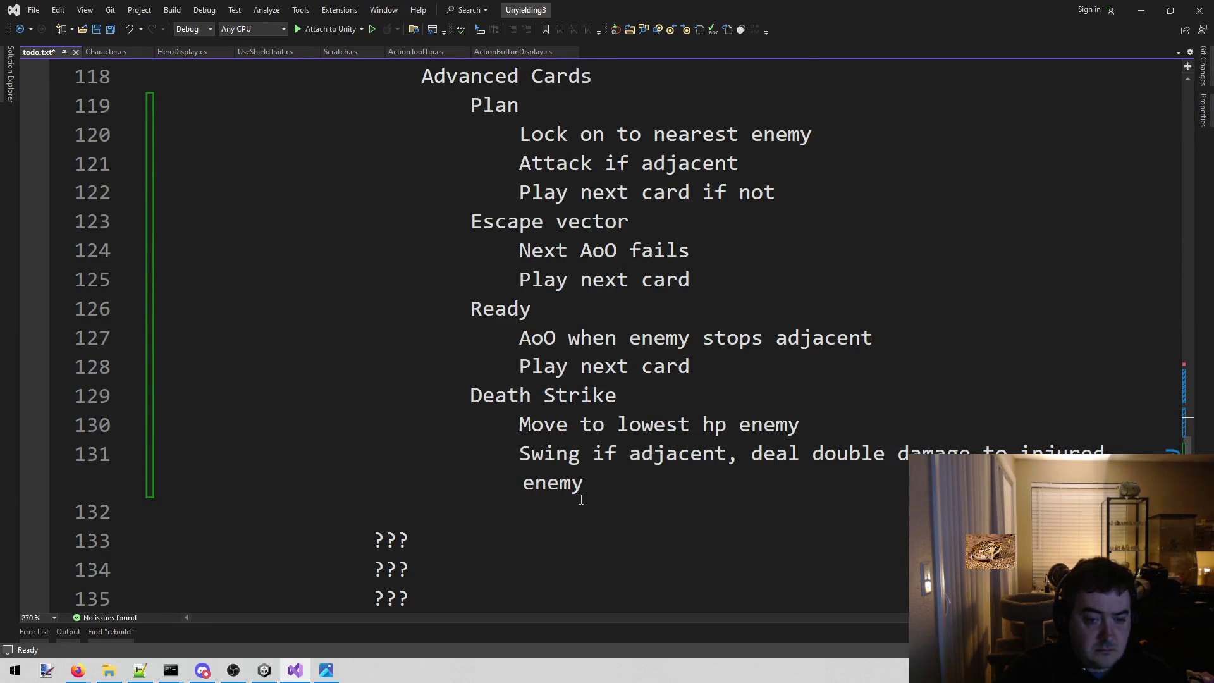
- Add an Executioner enemy with Pursuit: 'Move. Attack. If not target in range, move again'
left_click(471, 509)
scroll(471, 509, "up", 2)
scroll(469, 506, "down", 4)
scroll(468, 503, "up", 1)
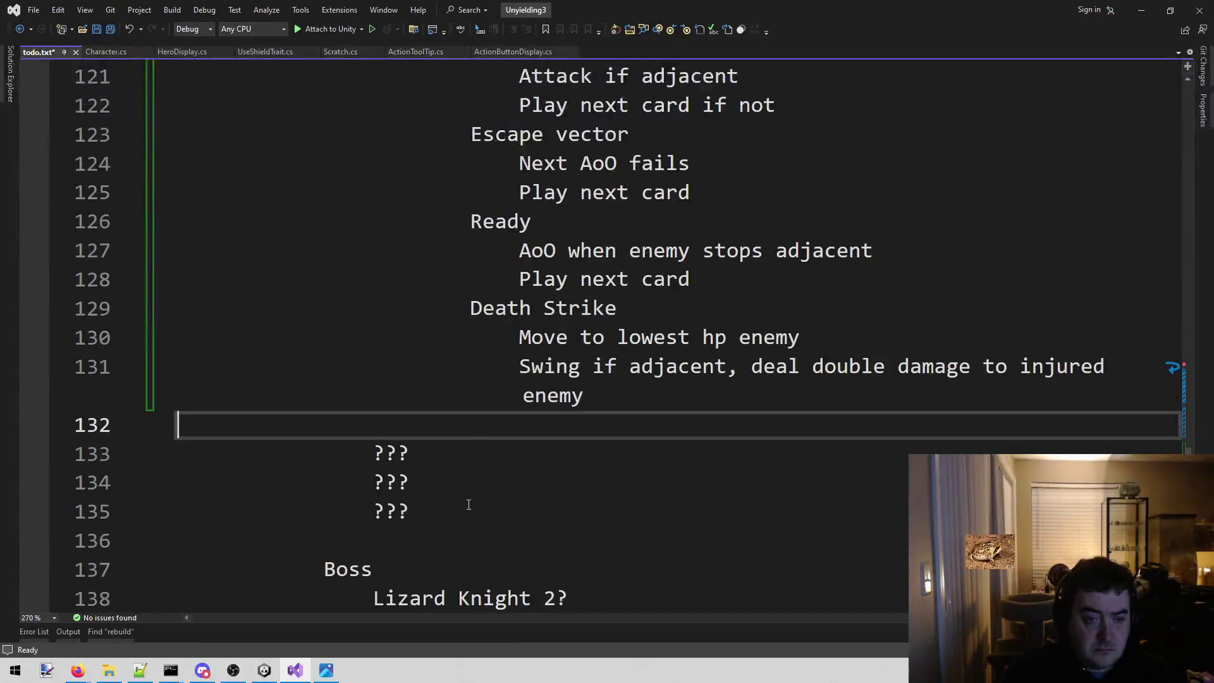
key("Tab")
key("Tab")
scroll(484, 494, "up", 1)
scroll(489, 493, "down", 1)
type("Executioner")
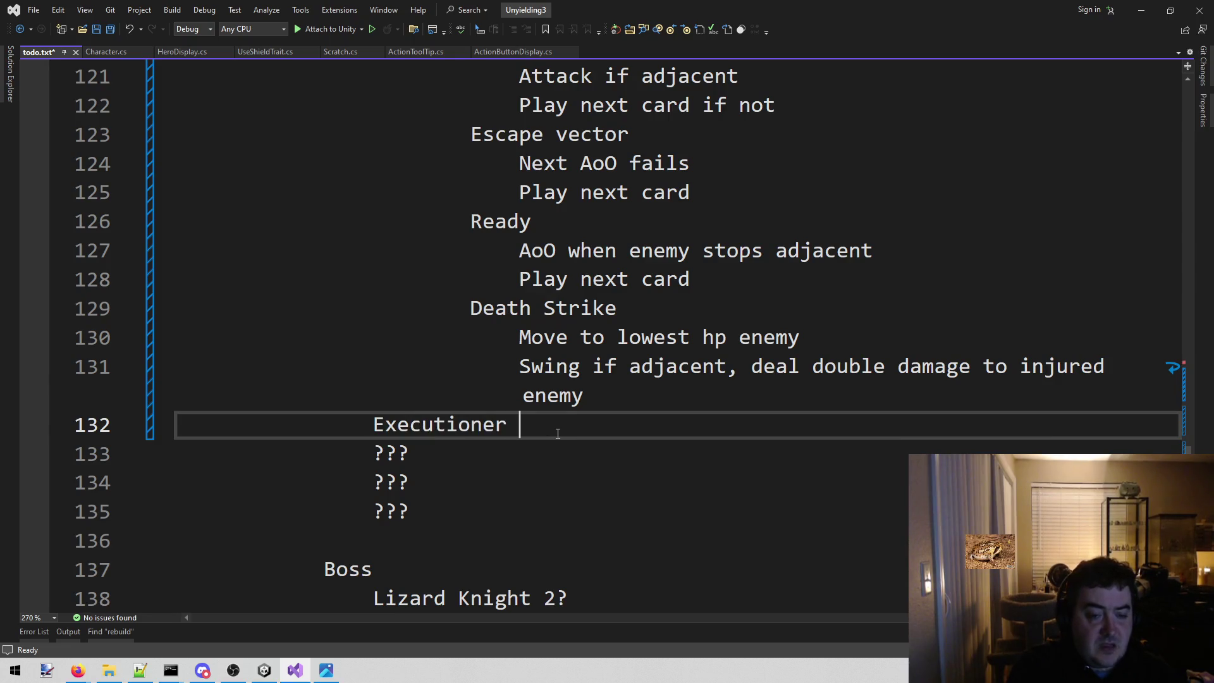
key("Return")
key("Tab")
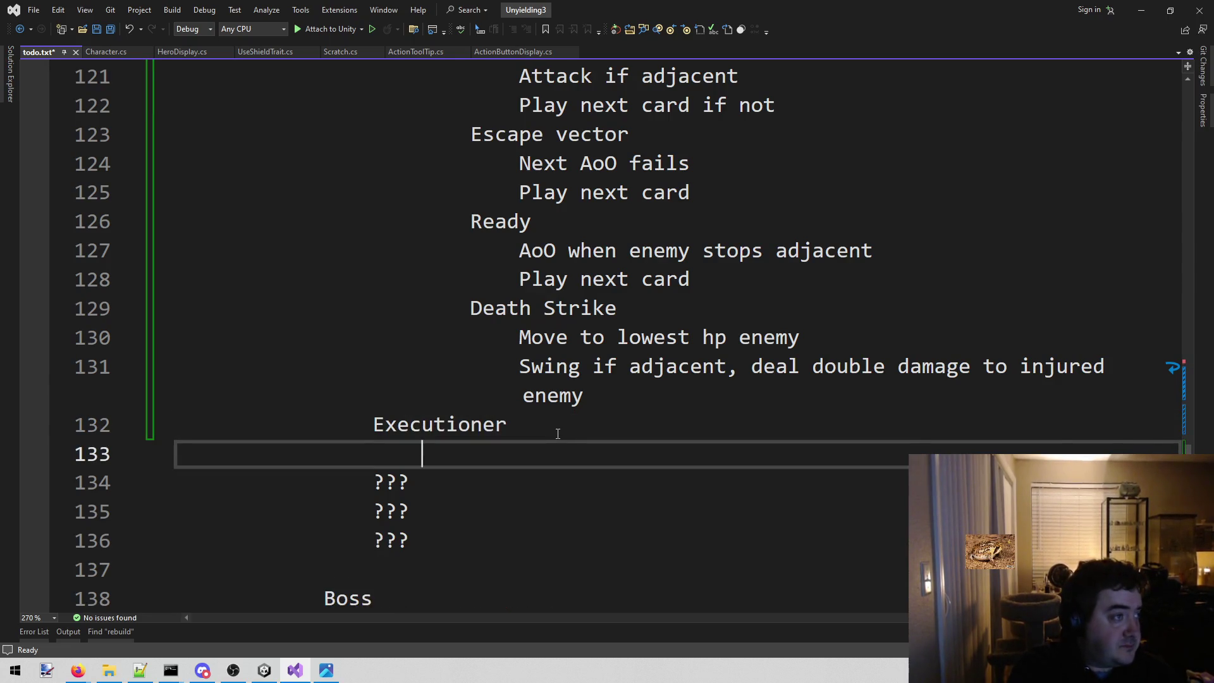
type("Pursuit")
key("Return")
key("Tab")
type("Move .  If not target in range, move")
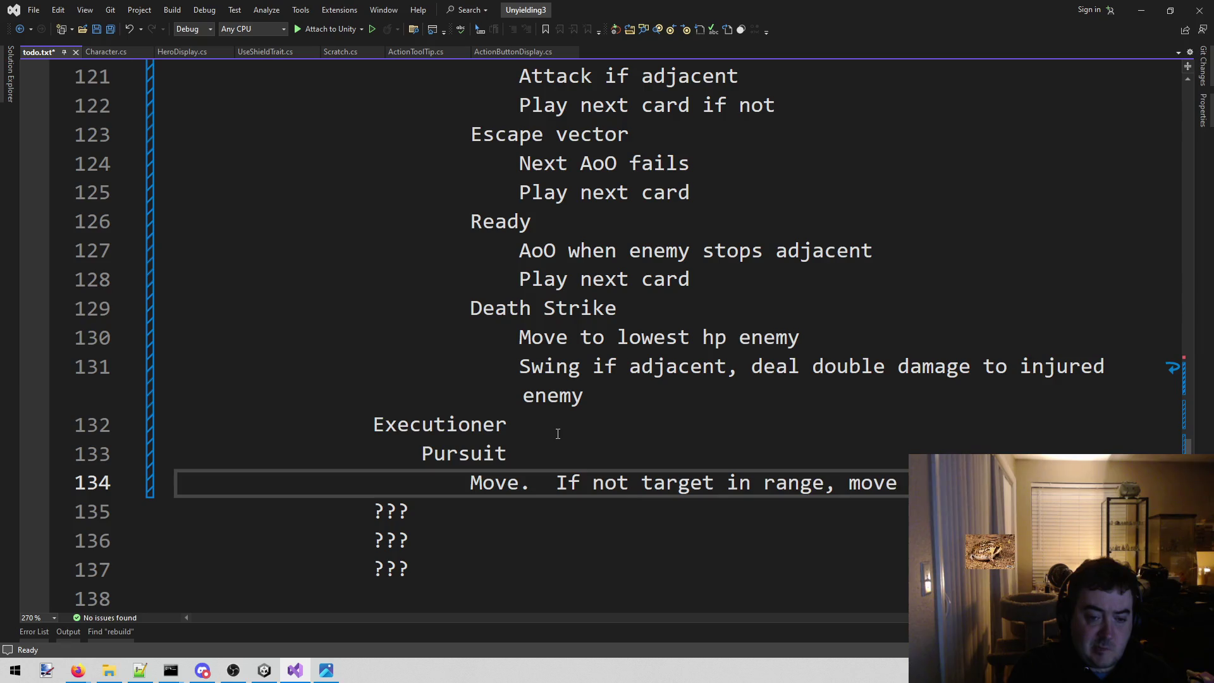
key("Home")
key("ctrl+Right")
key("ctrl+Right")
type("Attack")
key("BackSpace")
type(".")
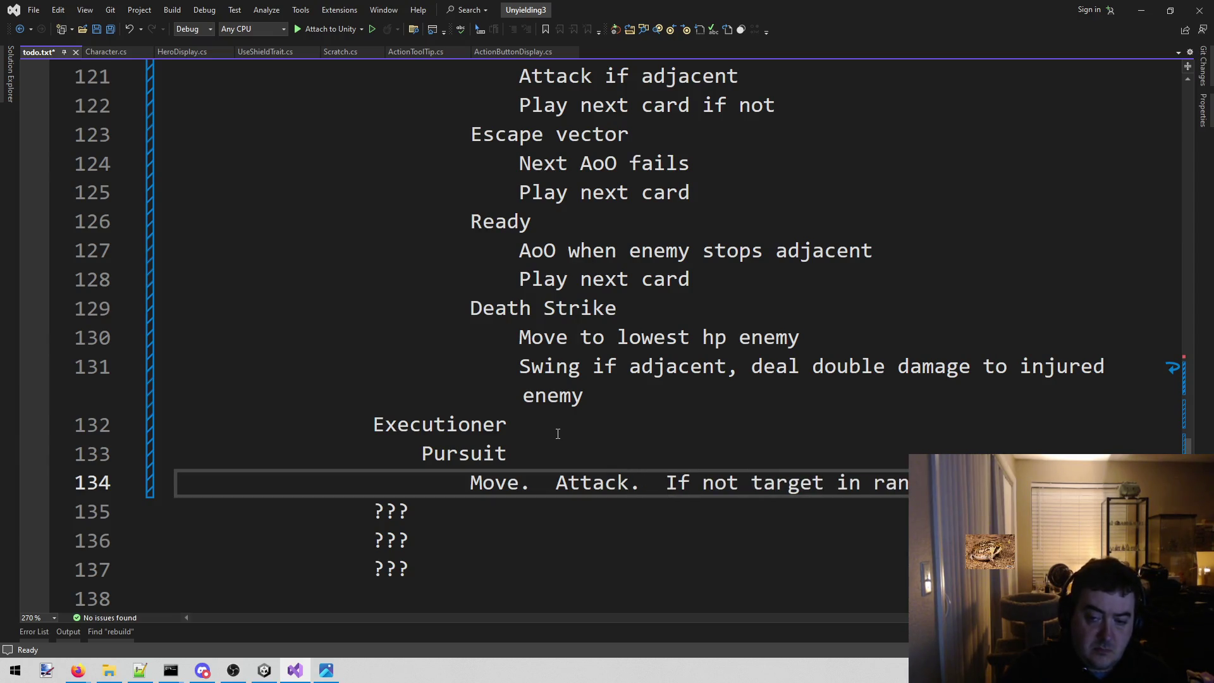
- Add a Grab card with 'Range 2 pull' and 'Play Next card'
key("End")
key("Return")
key("BackSpace")
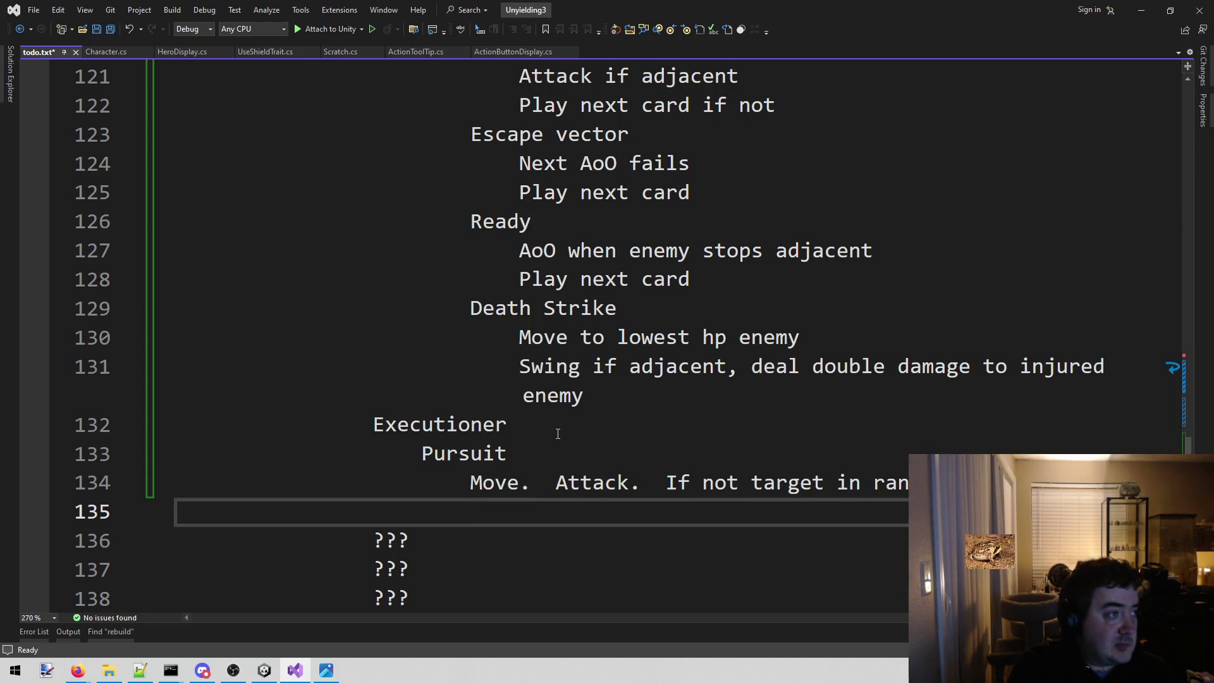
type("Grab")
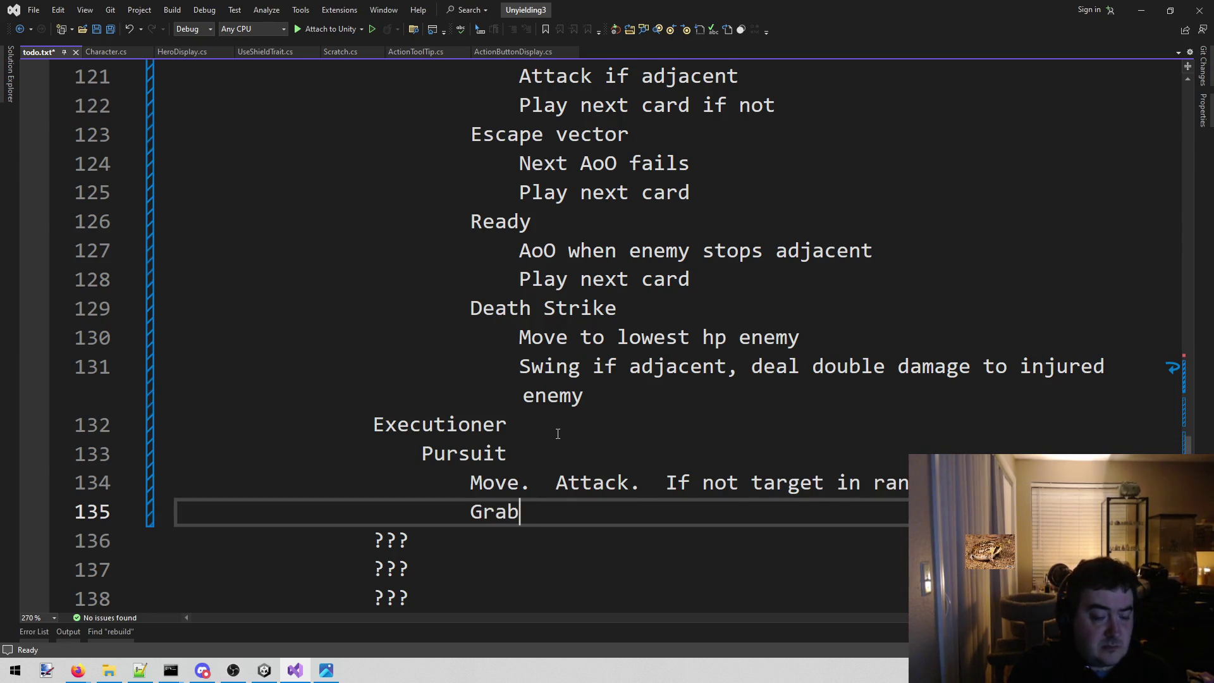
key("Return")
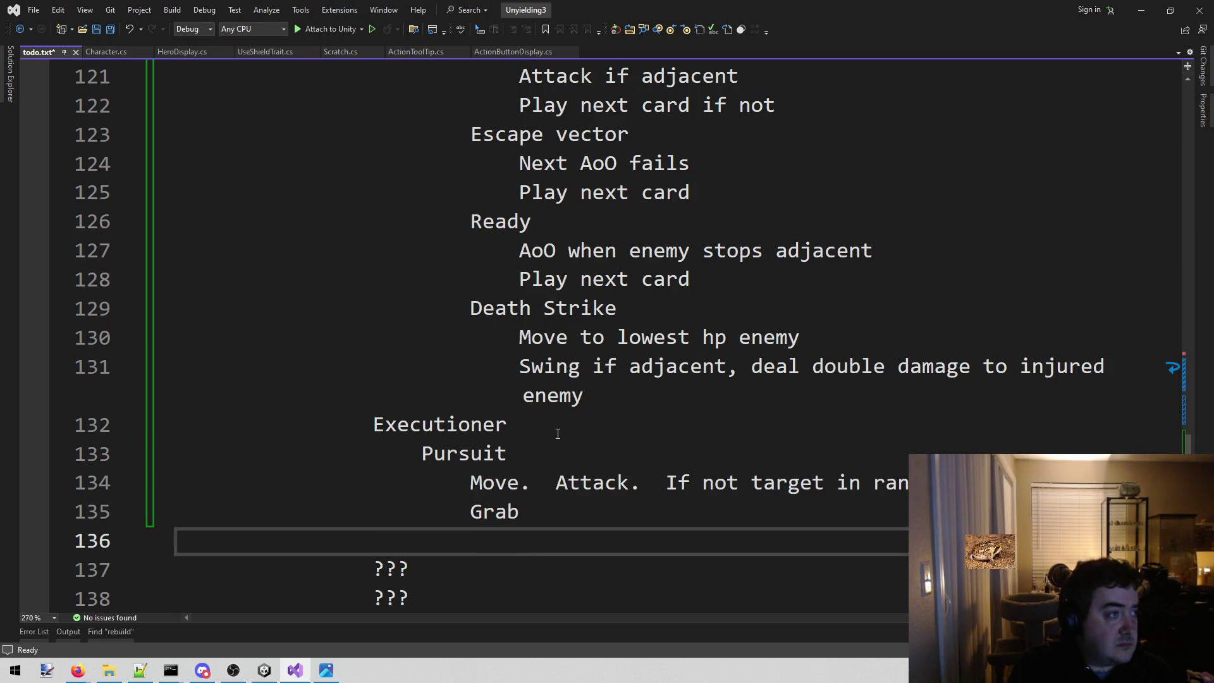
type("Range 23")
key("BackSpace")
type("pull")
key("Return")
type("Play Next card")
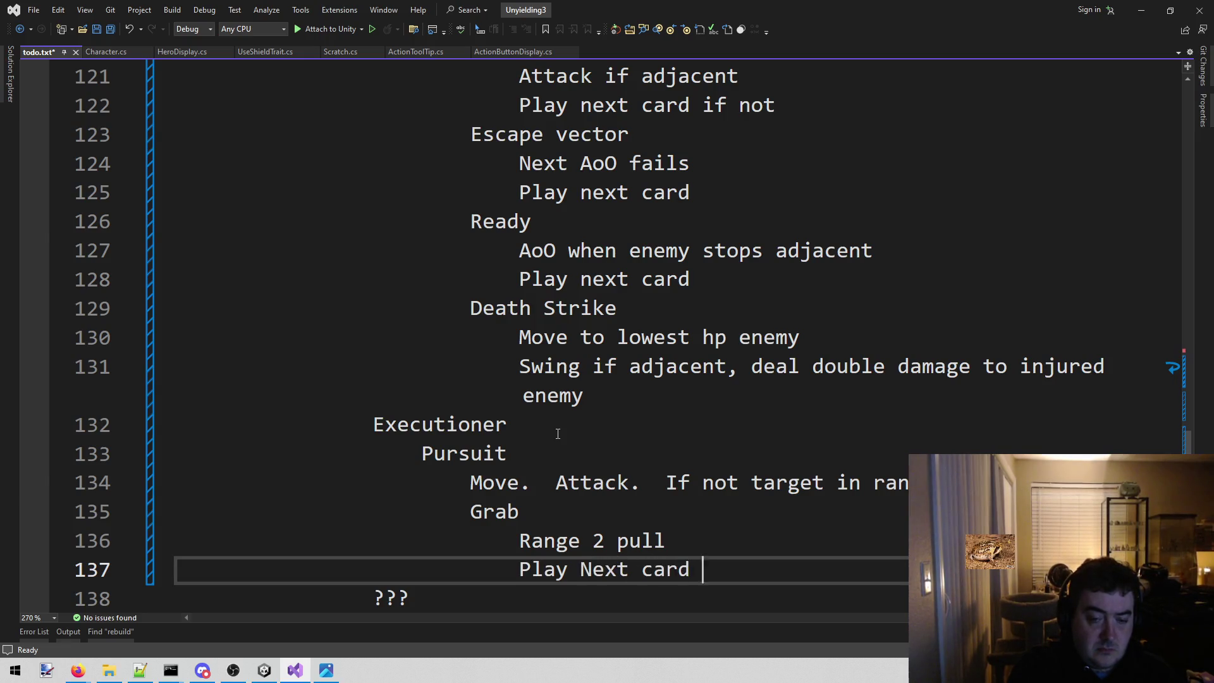
left_click(558, 433)
scroll(559, 434, "down", 1)
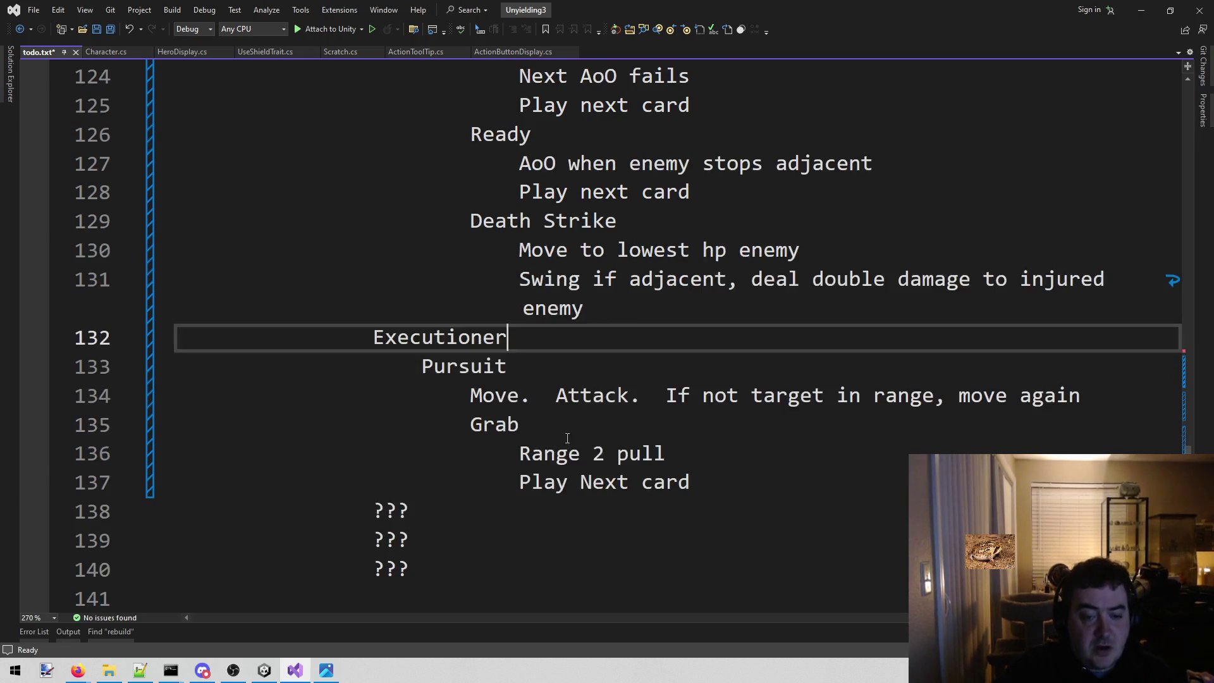
- Add a Guillotine card heading under the Executioner after the Grab steps
left_click(770, 472)
key("BackSpace")
type("d")
key("Return")
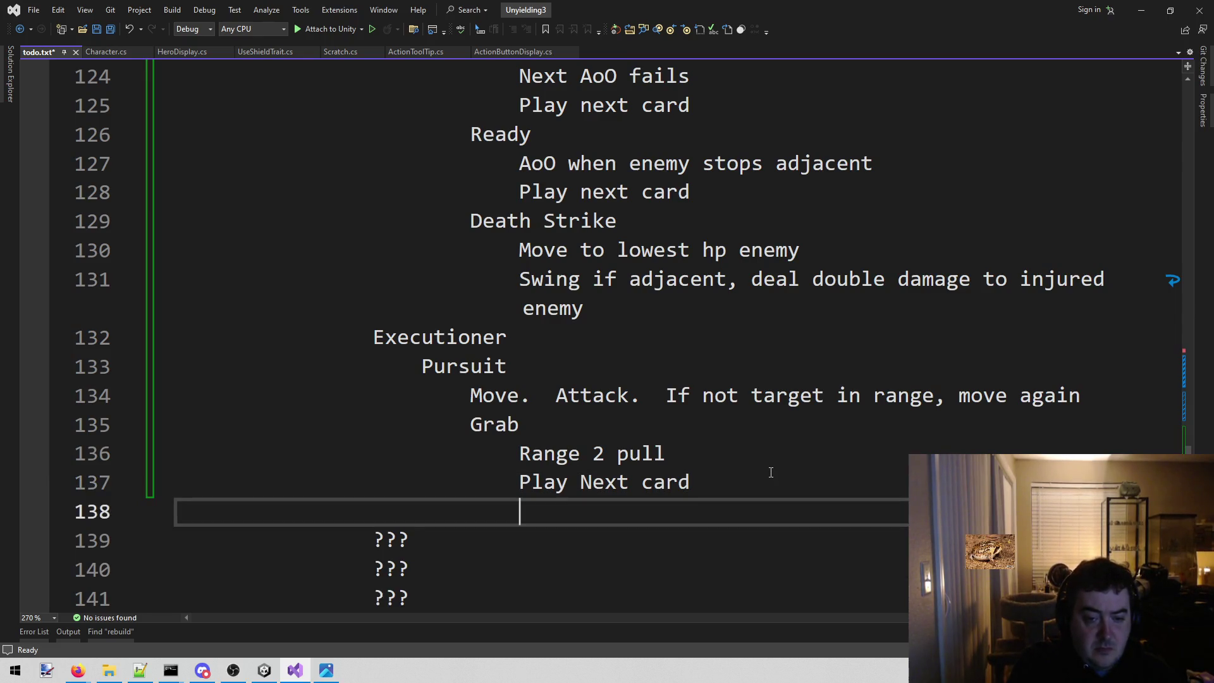
type("G")
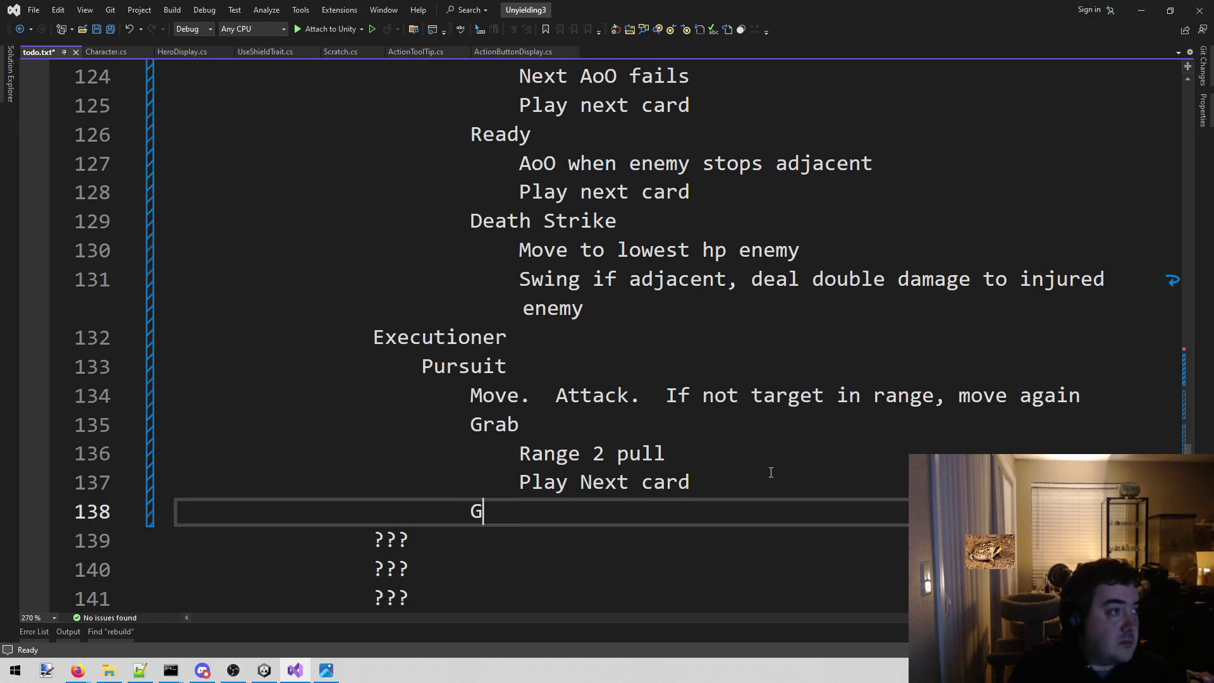
type("u")
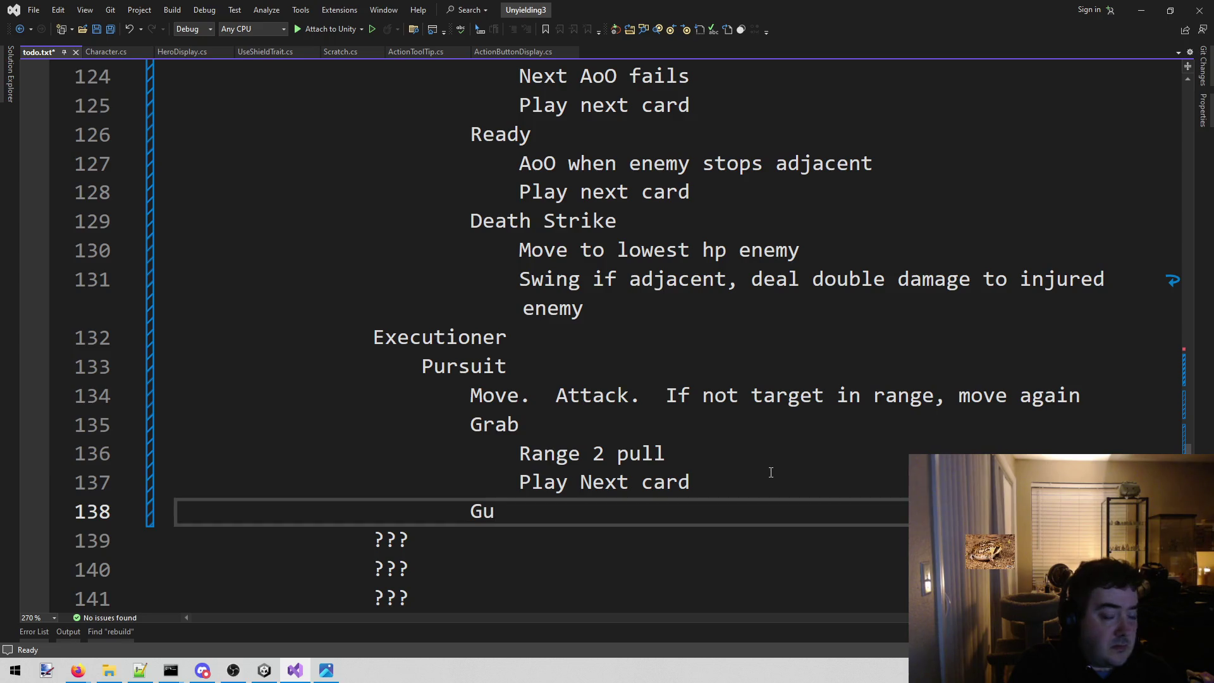
type("i")
type("ll")
key("BackSpace")
key("BackSpace")
key("BackSpace")
type("io")
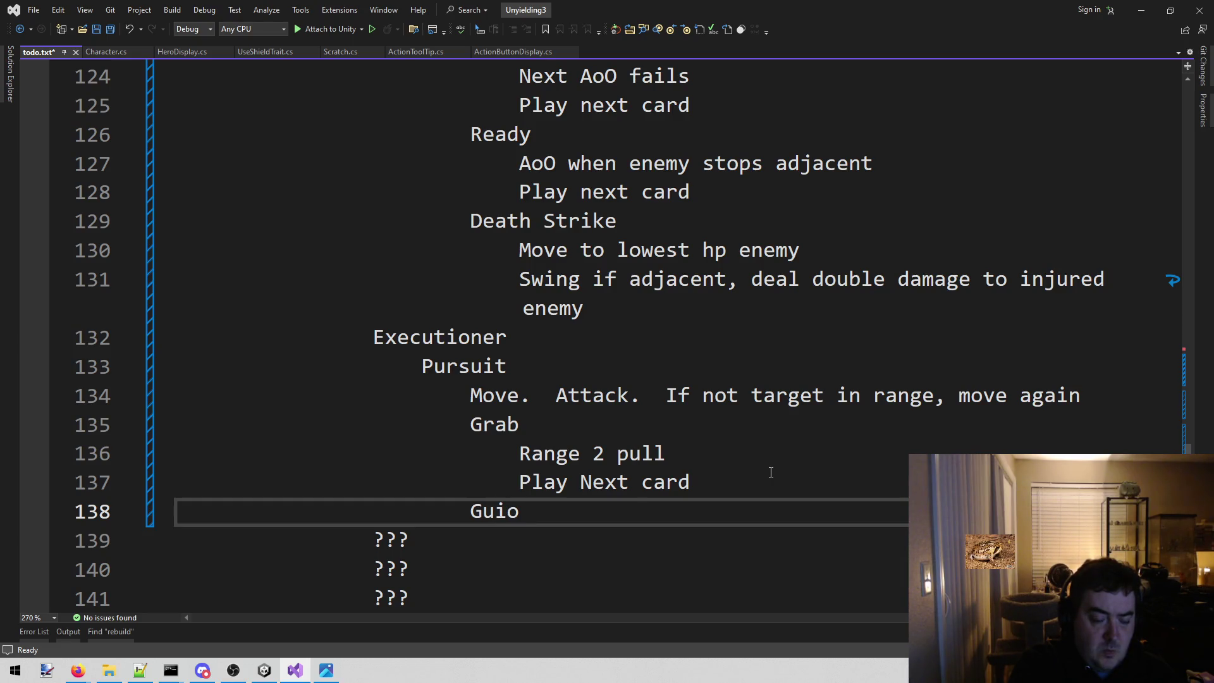
key("BackSpace")
type("ill")
key("BackSpace")
key("BackSpace")
key("BackSpace")
type("llotine")
key("ctrl+shift+Left")
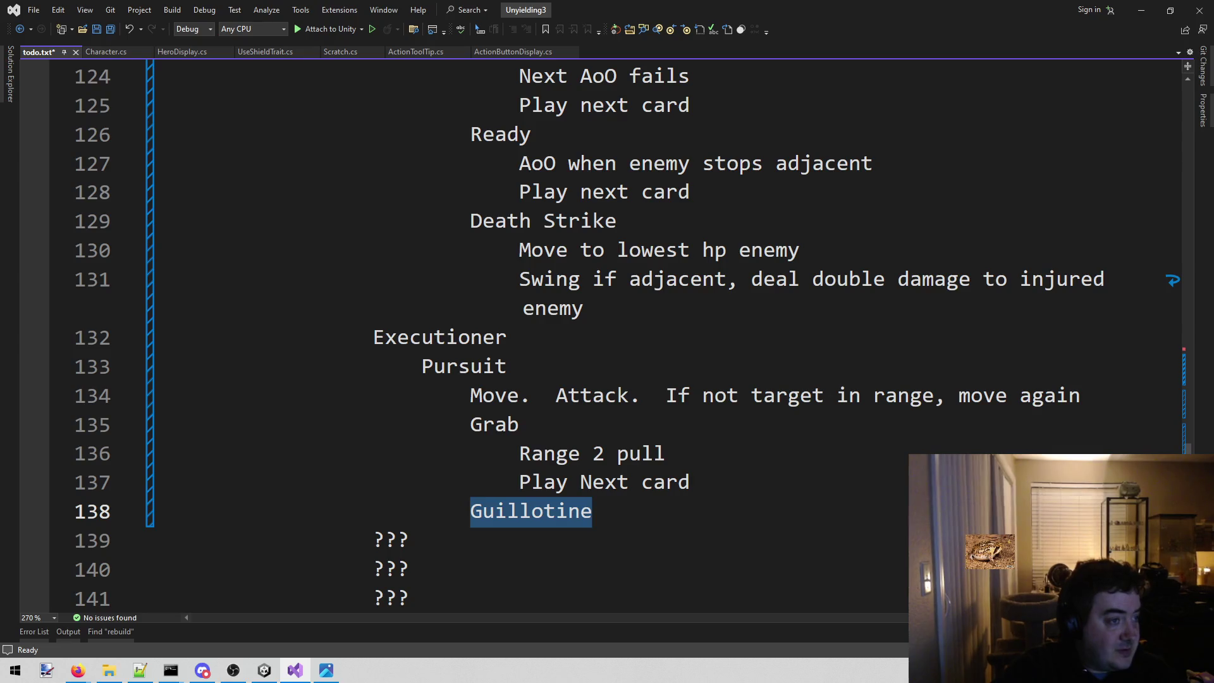
key("Left")
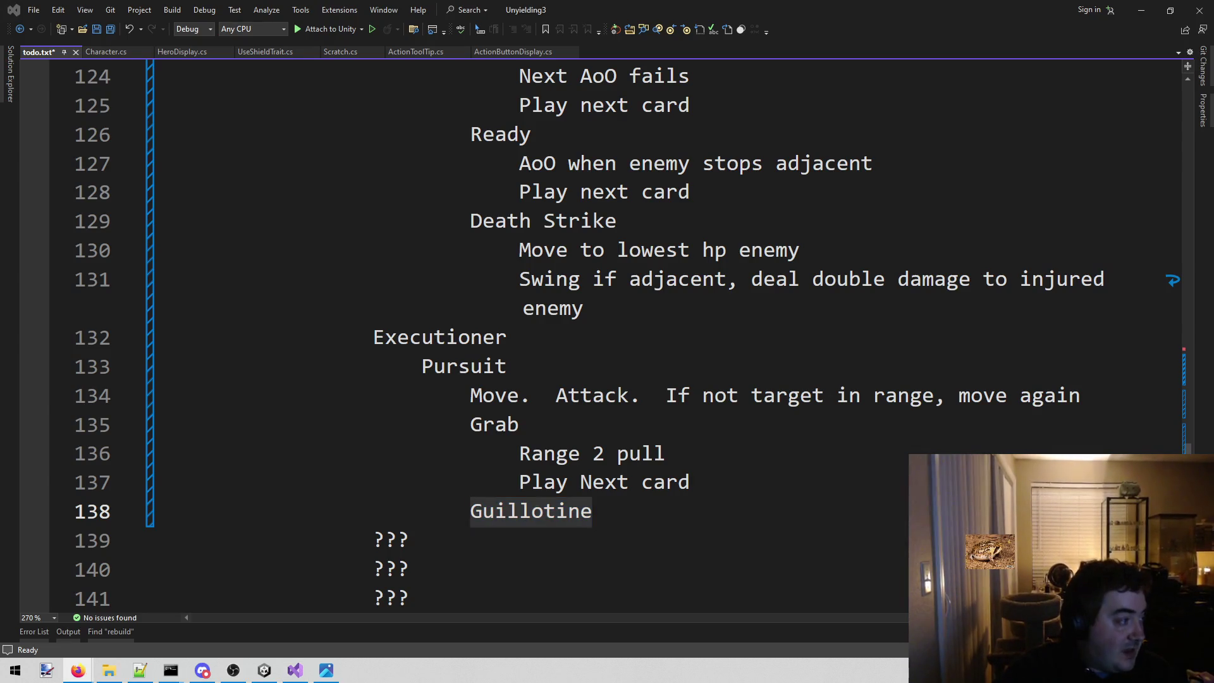
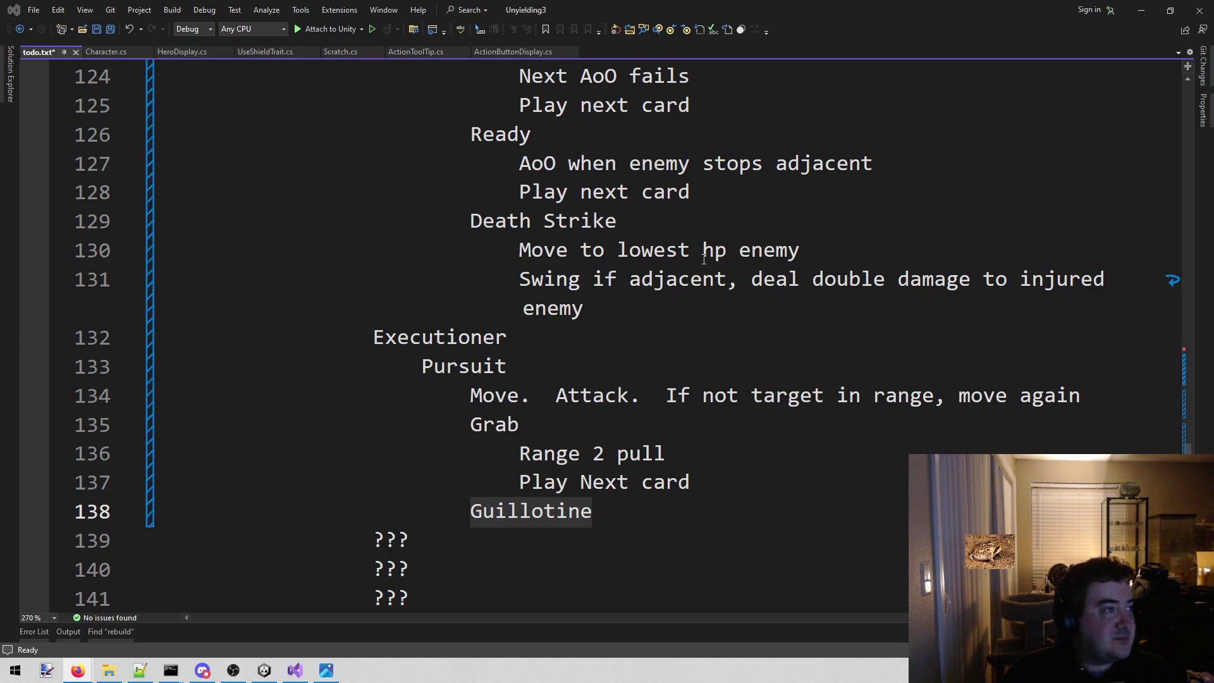
- Insert an empty line directly beneath the Guillotine entry
left_click(646, 513)
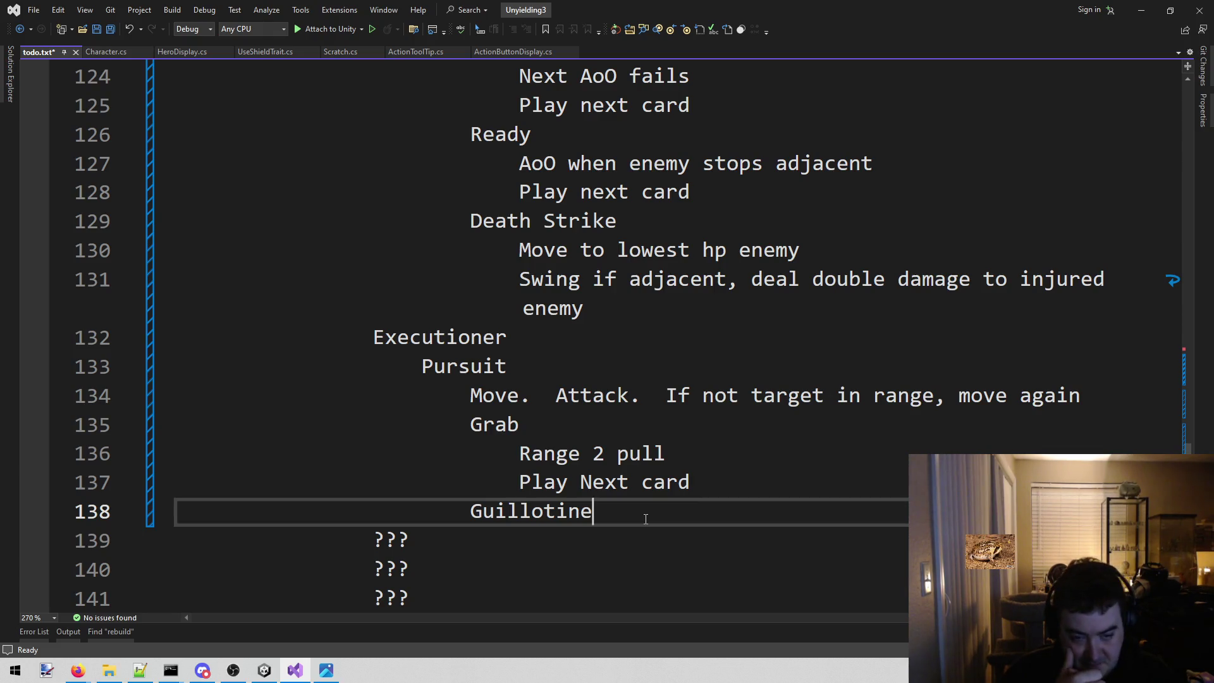
key("Return")
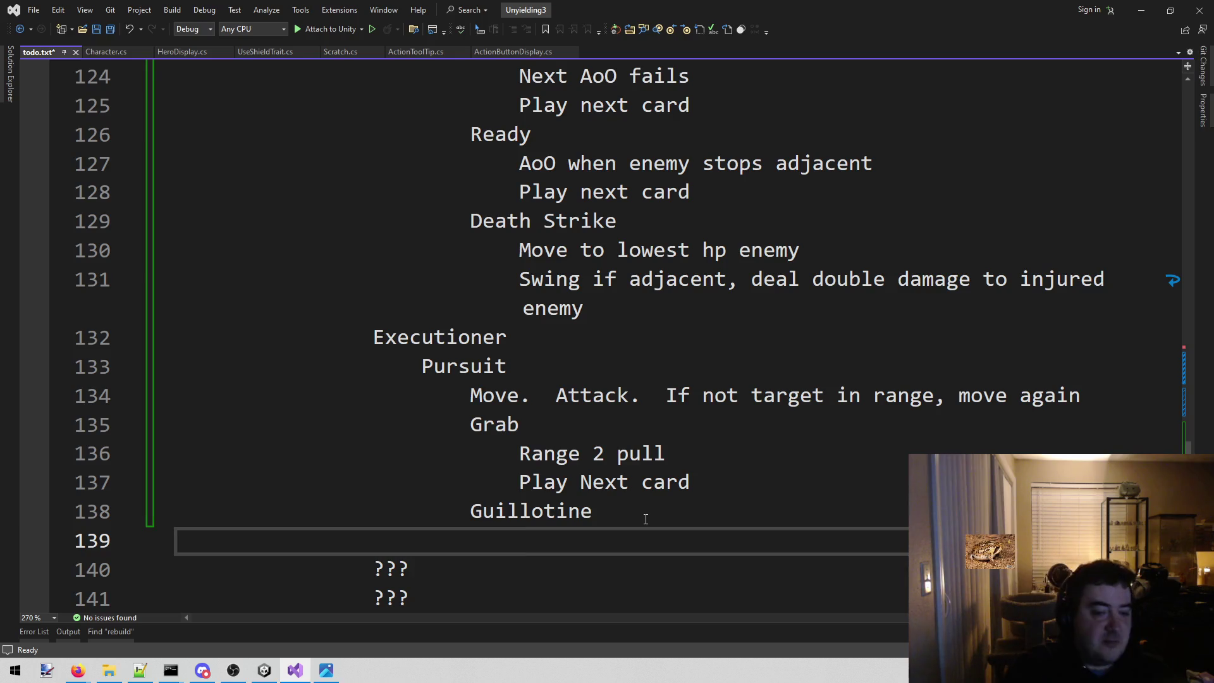
type("Big direct damage")
- Add 'Big direct damage' and 'NO MOVEMENT' detail lines under Guillotine, fixing a typo
key("Return")
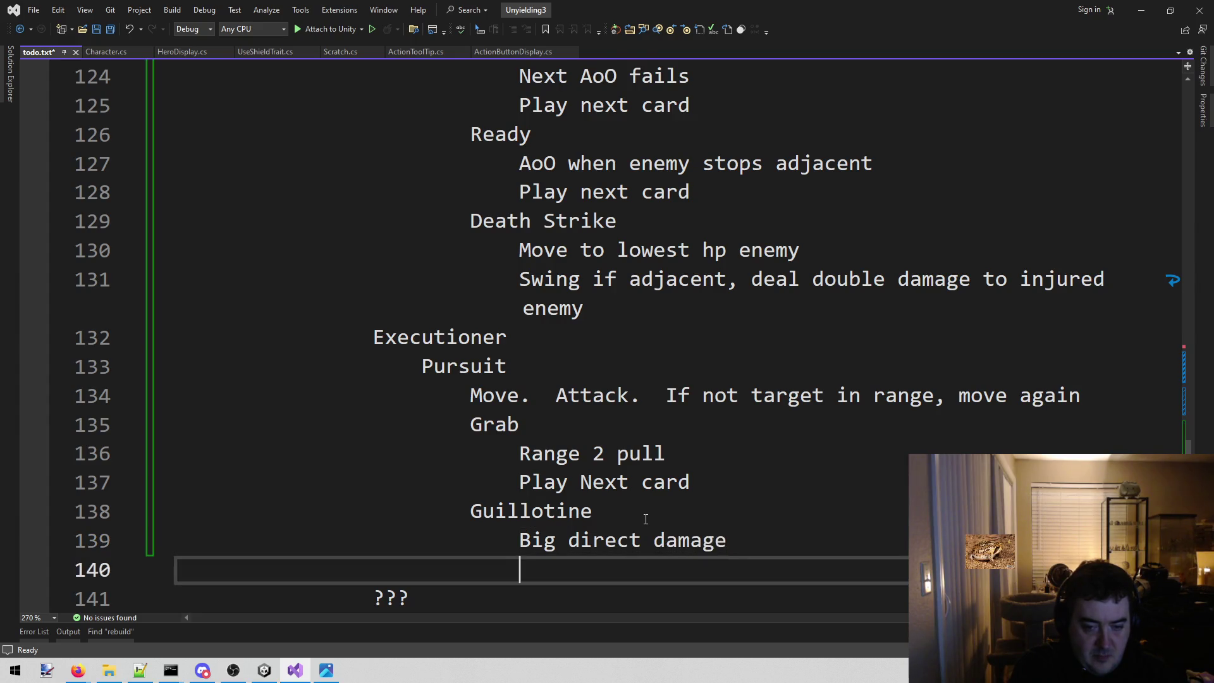
type("MN")
key("BackSpace")
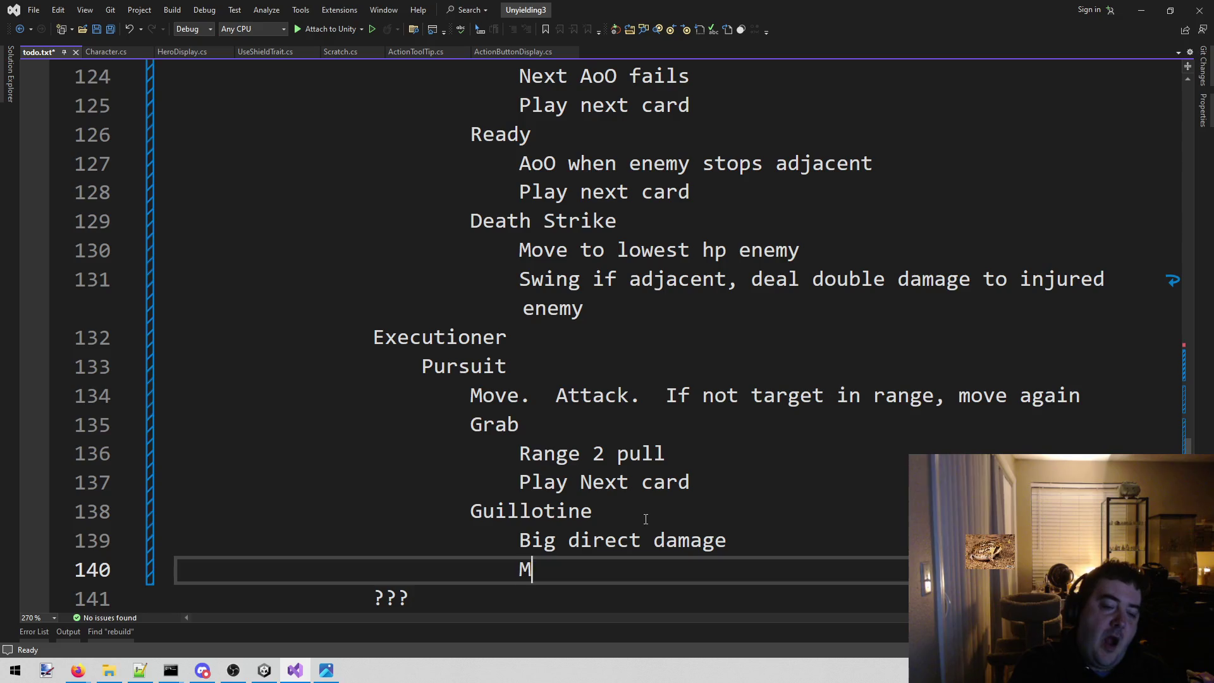
key("BackSpace")
type("NO MOVEMENT")
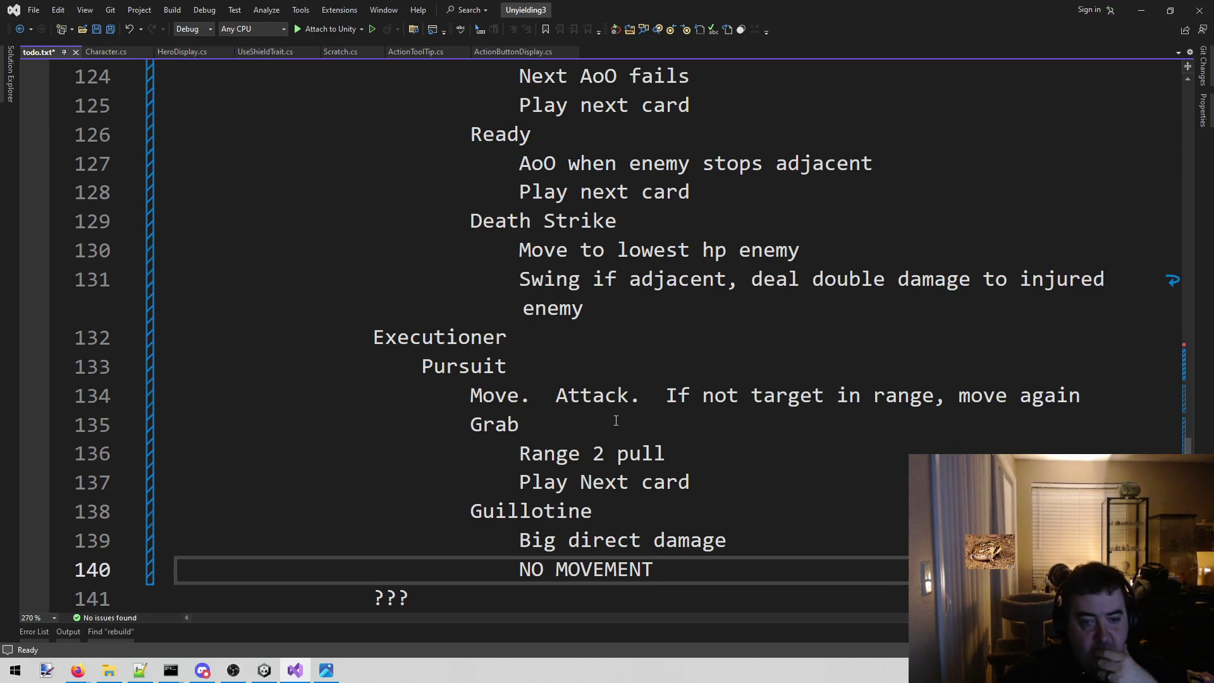
- Trim the Pursuit card line down to just 'Move'
mouse_move(556, 396)
left_mouse_down()
mouse_move(923, 396)
mouse_move(1124, 374)
left_mouse_up()
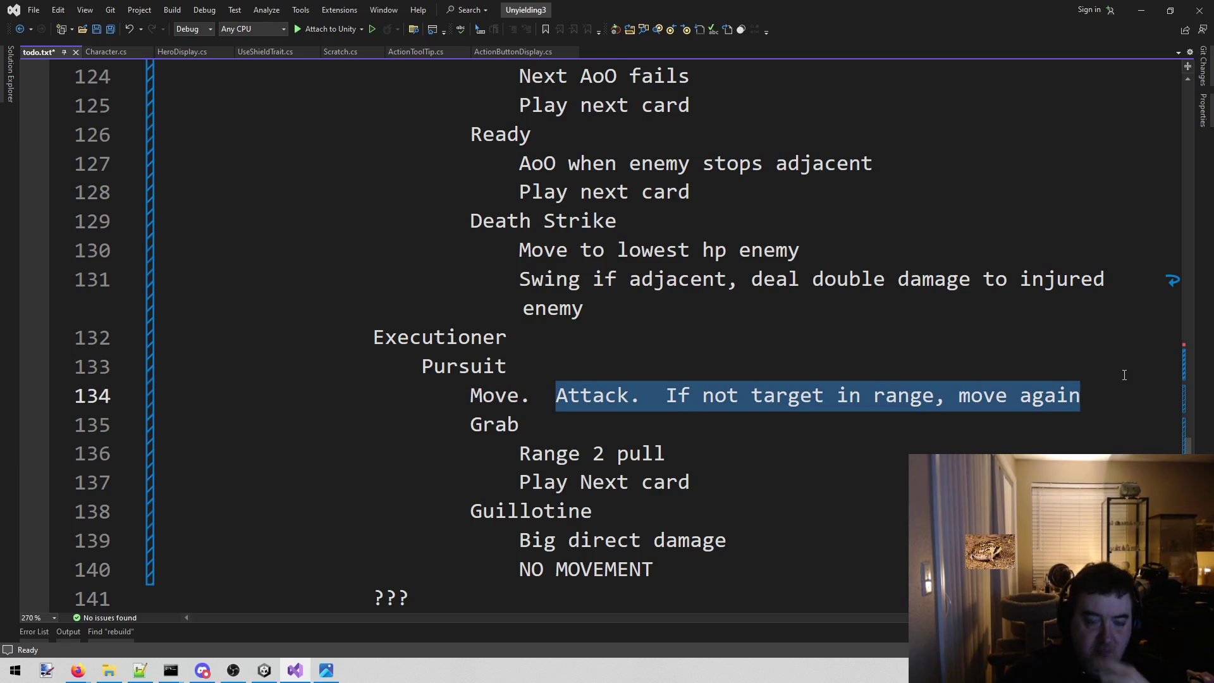
key("BackSpace")
key("BackSpace")
key("BackSpace")
key("BackSpace")
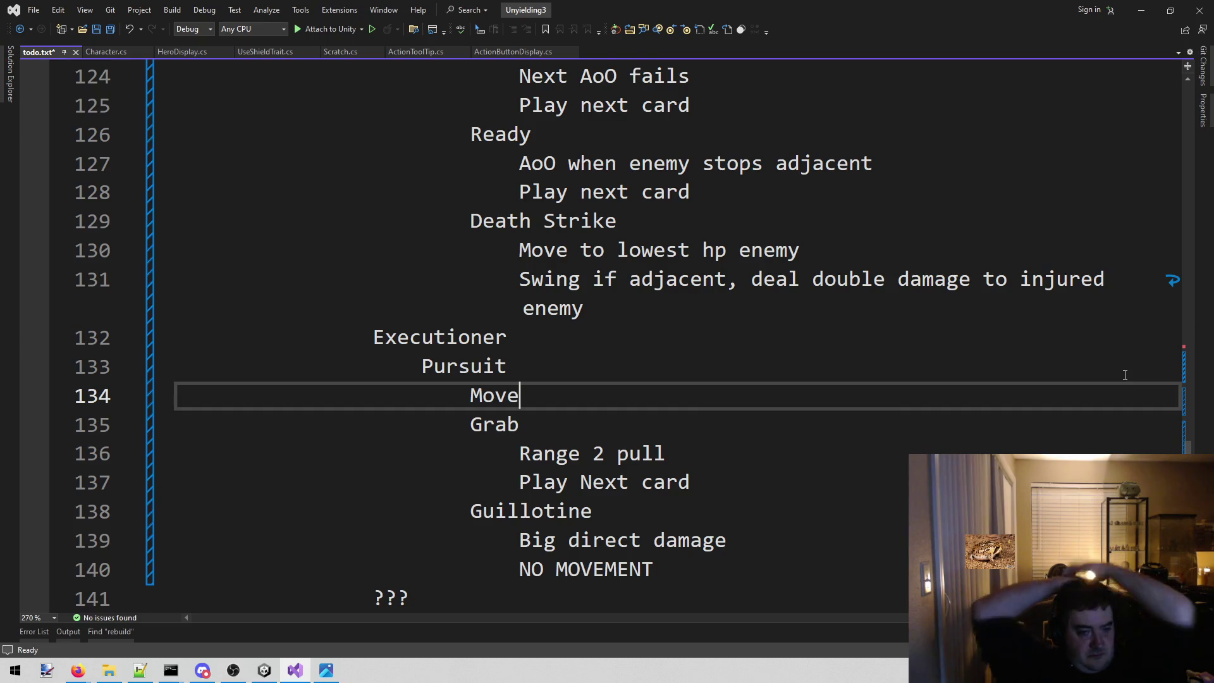
scroll(893, 352, "down", 1)
scroll(892, 352, "down", 1)
- Start a new outdented 'Paid solider' enemy entry below NO MOVEMENT
left_click(771, 396)
key("Return")
key("Return")
key("BackSpace")
key("BackSpace")
key("BackSpace")
type("Paid solider")
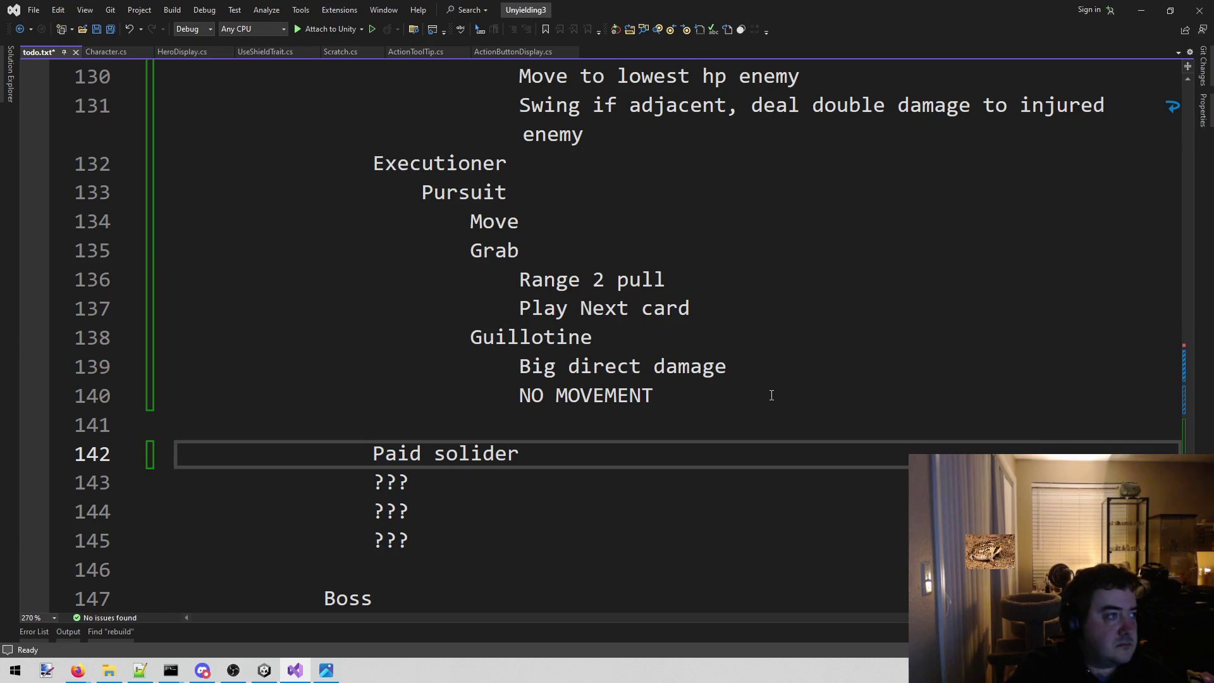
- List Thrust, Whirl and Chop on indented lines under Paid solider
key("Return")
key("Tab")
type("Tr")
key("BackSpace")
type("hrust")
key("Return")
type("Whj")
key("BackSpace")
type("irl")
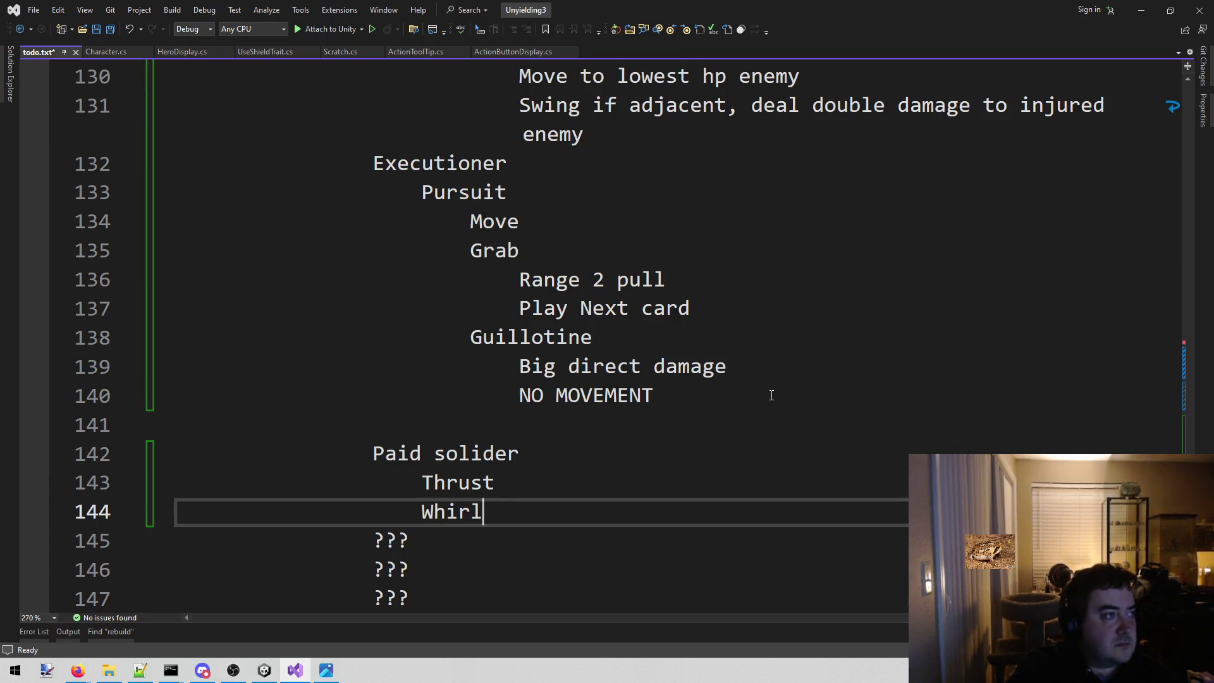
key("Return")
type("Chop")
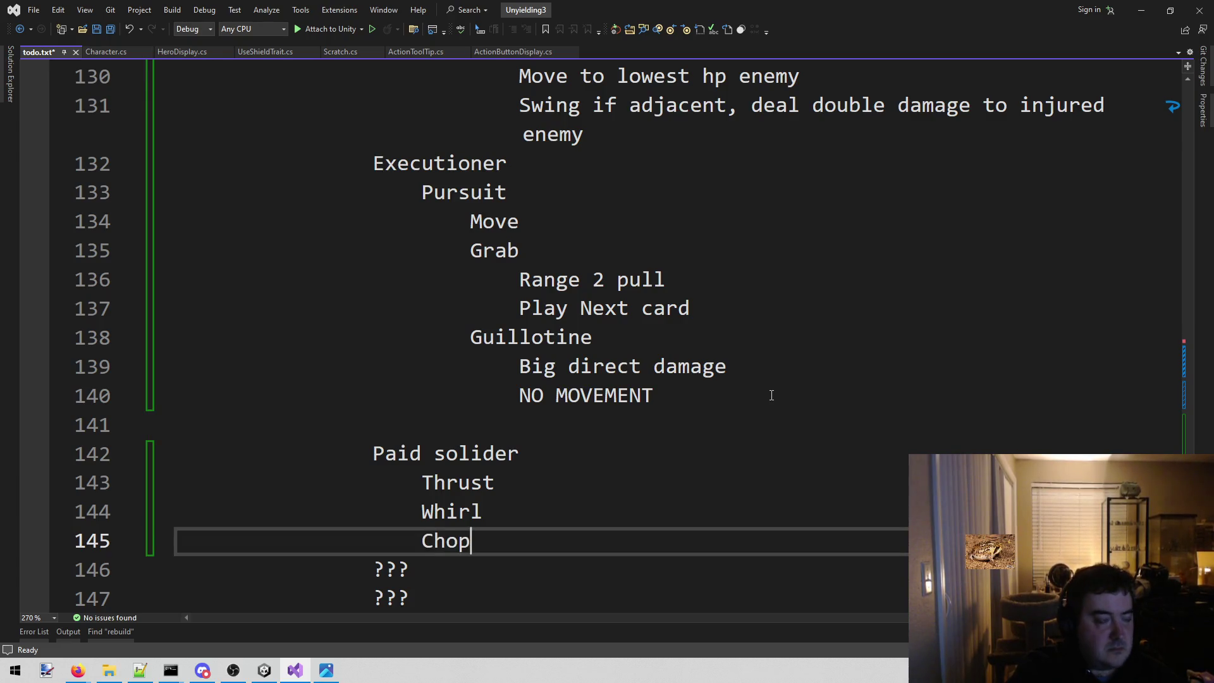
key("Return")
type("Imaple")
- Add Imaple with 'Shatter armor' nested one level beneath it, then leave the editor
key("Return")
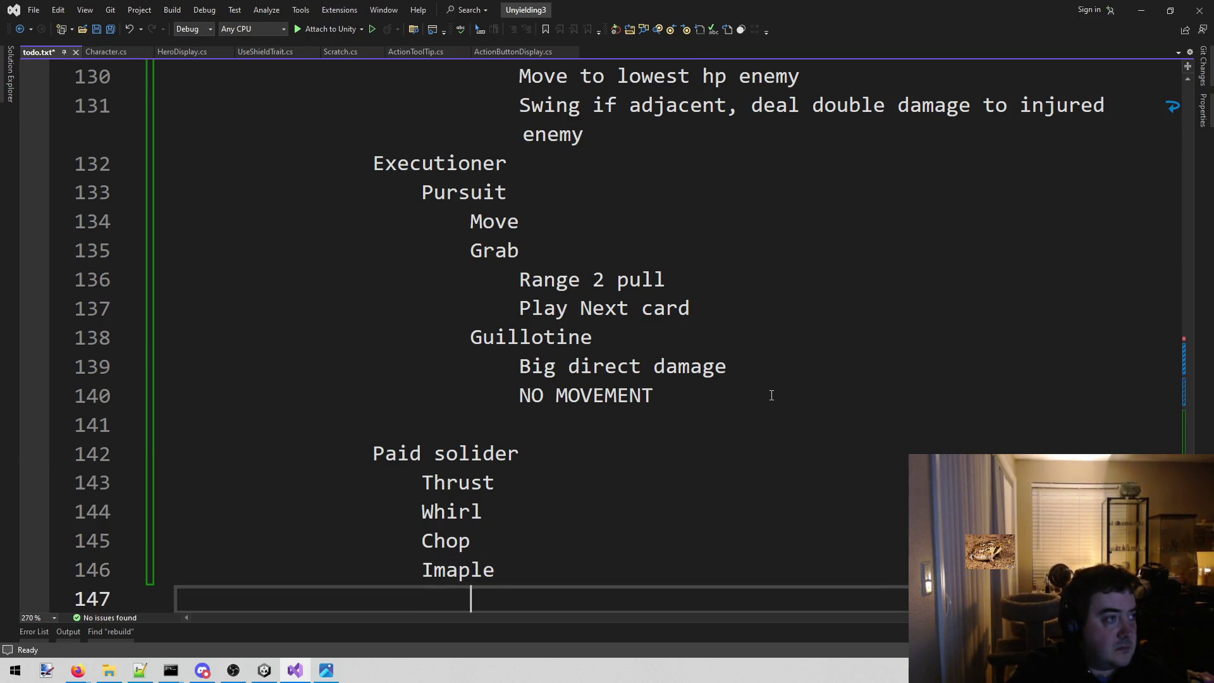
key("Tab")
type("Shatter armor")
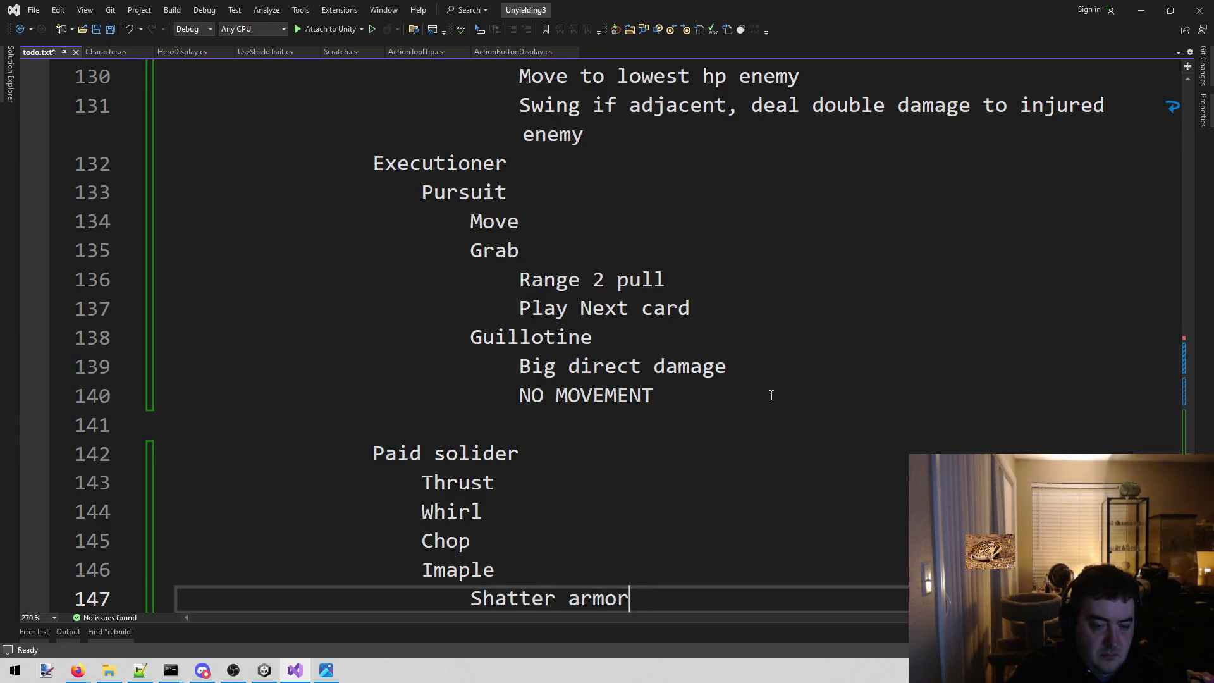
scroll(770, 403, "down", 4)
scroll(540, 351, "up", 2)
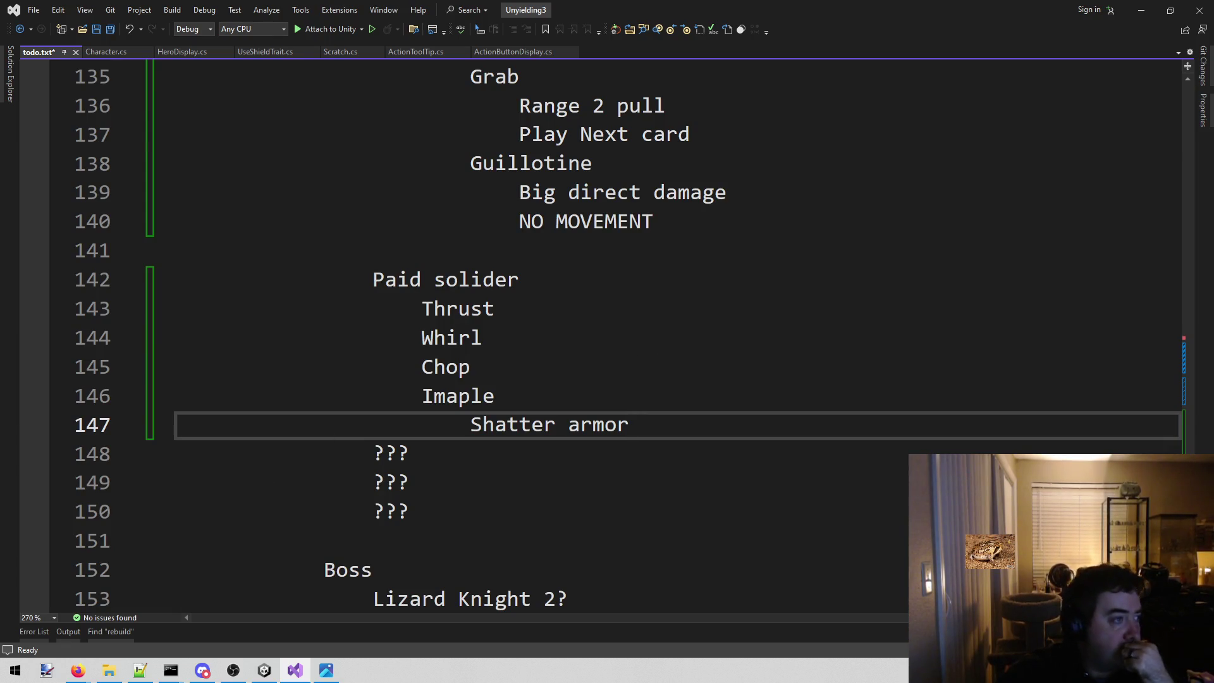
key("alt+Tab")
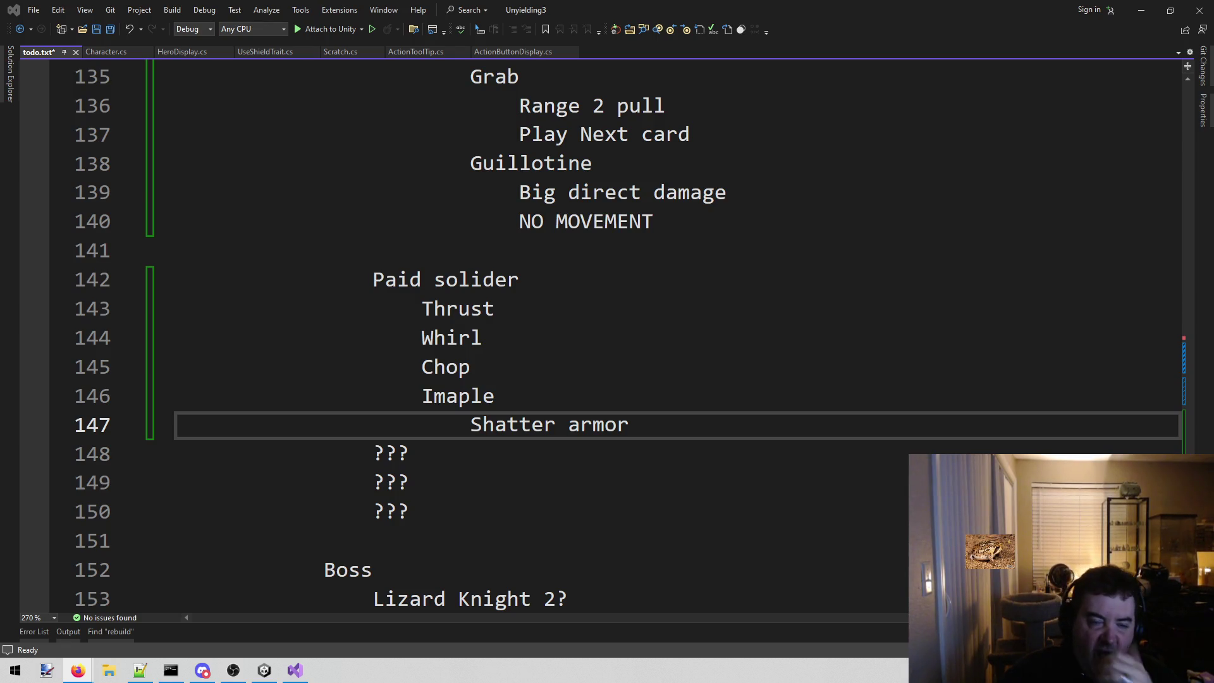
scroll(723, 398, "up", 3)
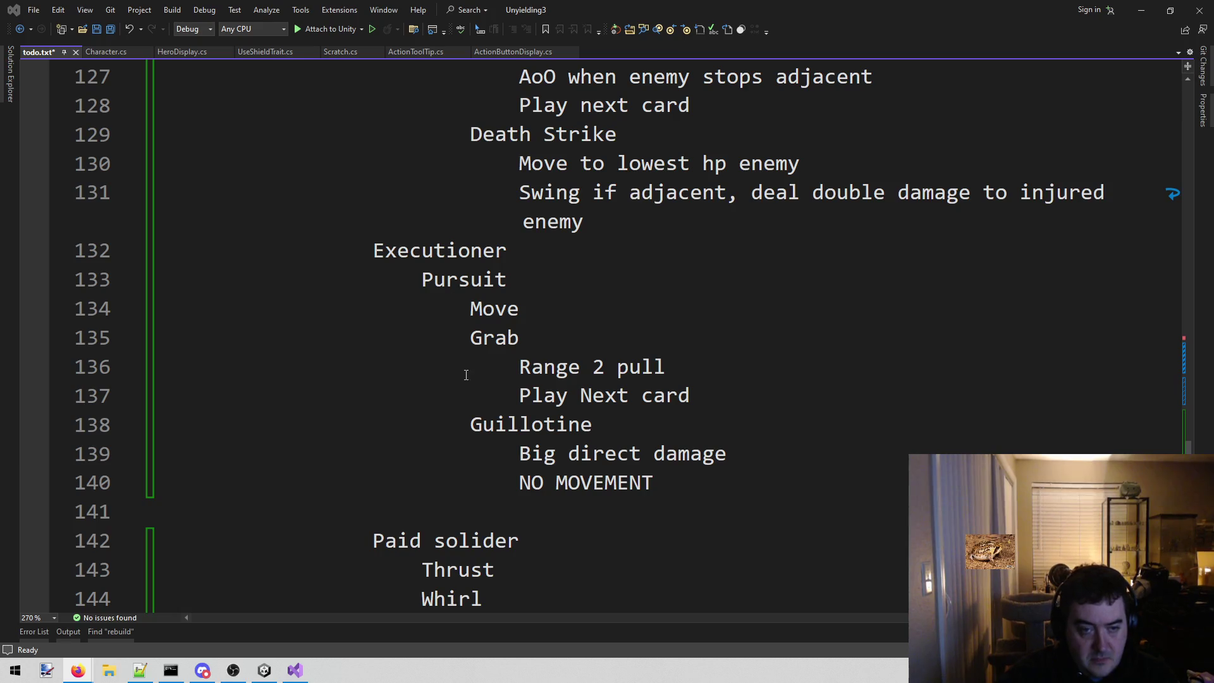
- Outdent Grab and re-indent its 'Range 2 pull' line one level
left_click(472, 338)
key("BackSpace")
key("BackSpace")
key("BackSpace")
key("BackSpace")
key("Down")
key("Right")
key("Right")
key("Right")
key("Right")
key("Right")
key("Right")
key("Right")
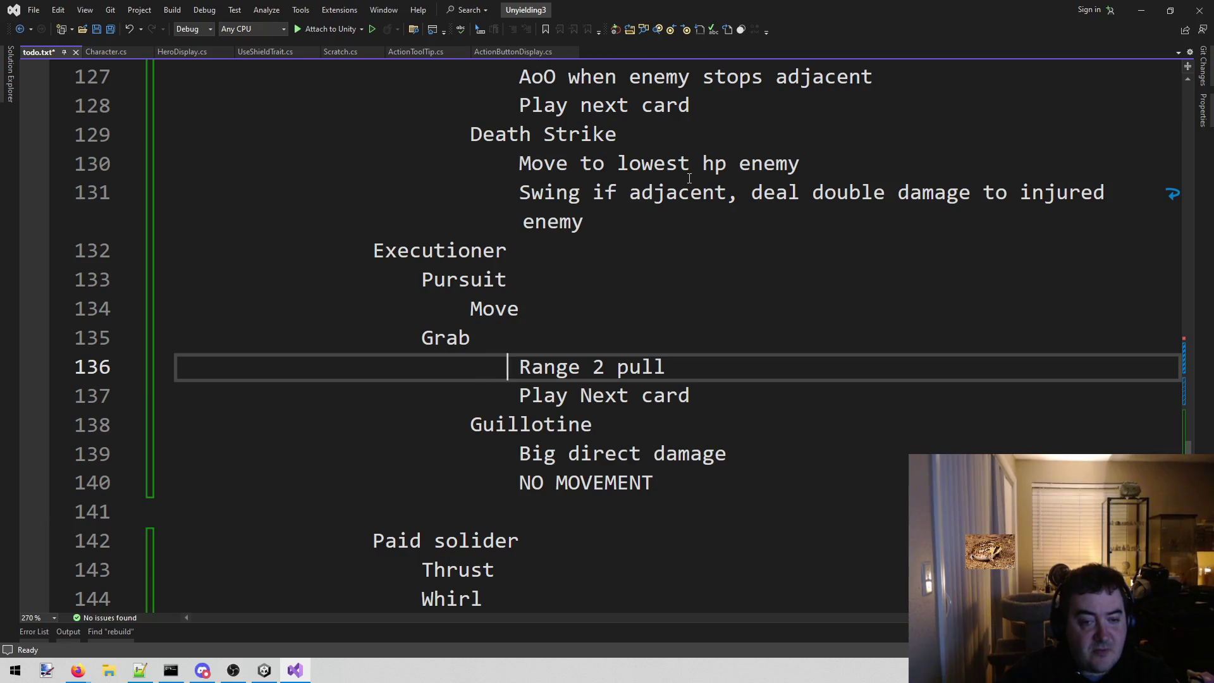
key("Right")
key("BackSpace")
key("BackSpace")
key("BackSpace")
key("BackSpace")
key("BackSpace")
key("BackSpace")
key("BackSpace")
key("BackSpace")
key("Tab")
- Outdent Play Next card, Guillotine, Big direct damage and NO MOVEMENT, then save todo.txt
key("Down")
key("Right")
key("Right")
key("Right")
key("Right")
key("BackSpace")
key("BackSpace")
key("BackSpace")
key("BackSpace")
key("Down")
key("BackSpace")
key("BackSpace")
key("BackSpace")
key("BackSpace")
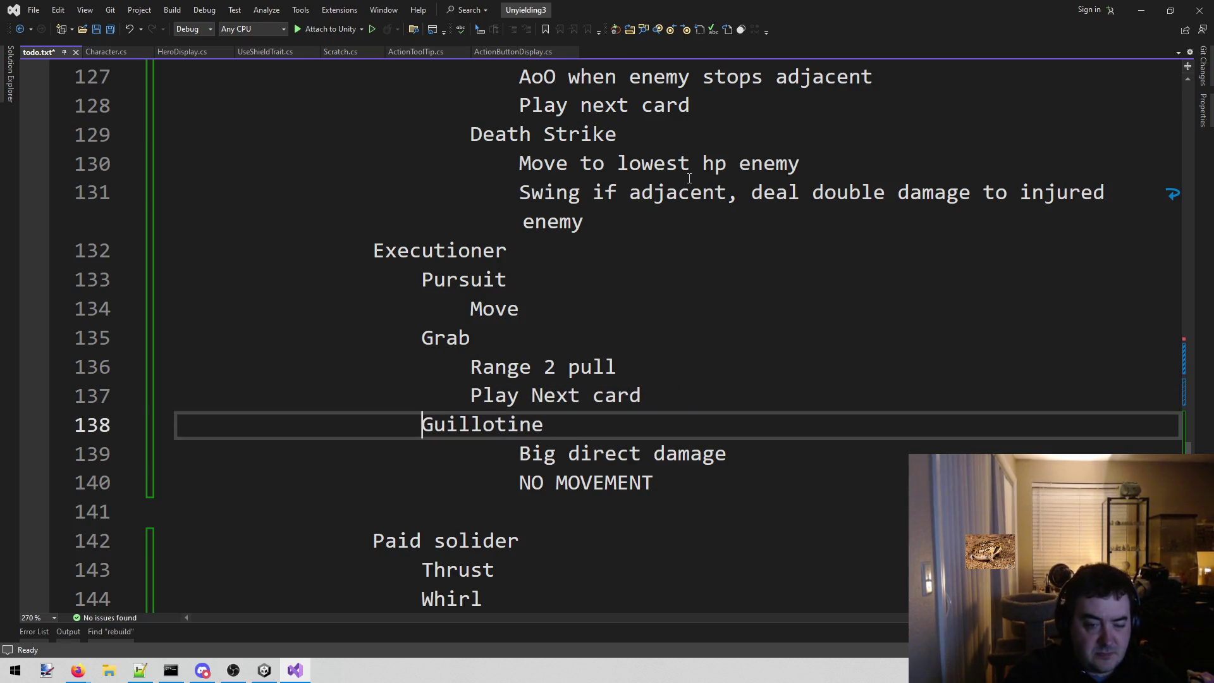
key("Down")
key("BackSpace")
key("BackSpace")
key("BackSpace")
key("BackSpace")
key("Down")
key("Right")
key("Right")
key("BackSpace")
key("BackSpace")
key("BackSpace")
key("BackSpace")
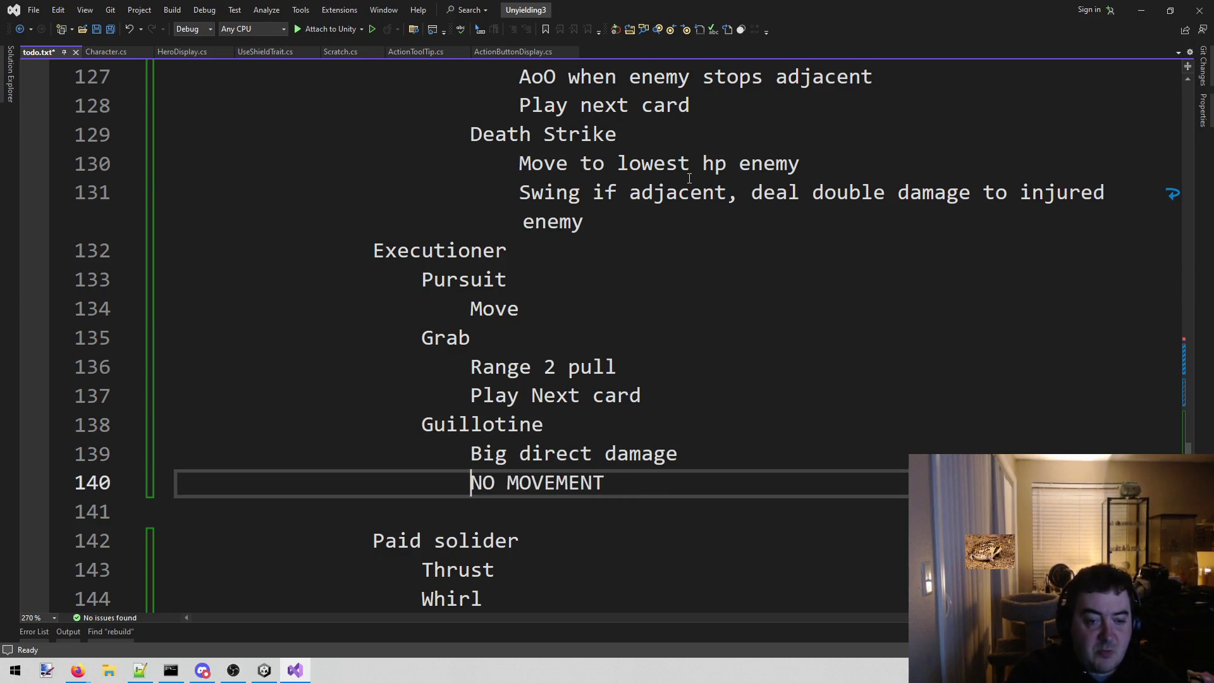
key("ctrl+s")
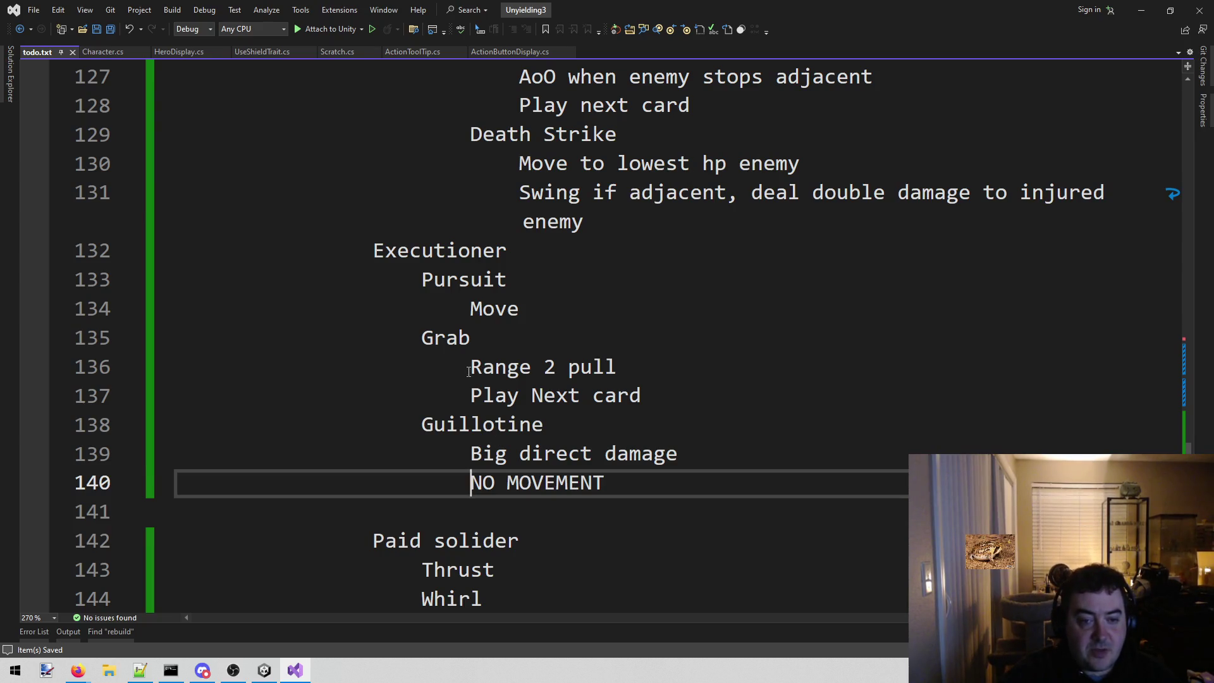
- Leave the todo list and switch to the Saturn's hexagon Wikipedia article
left_click_drag(483, 368, 647, 354)
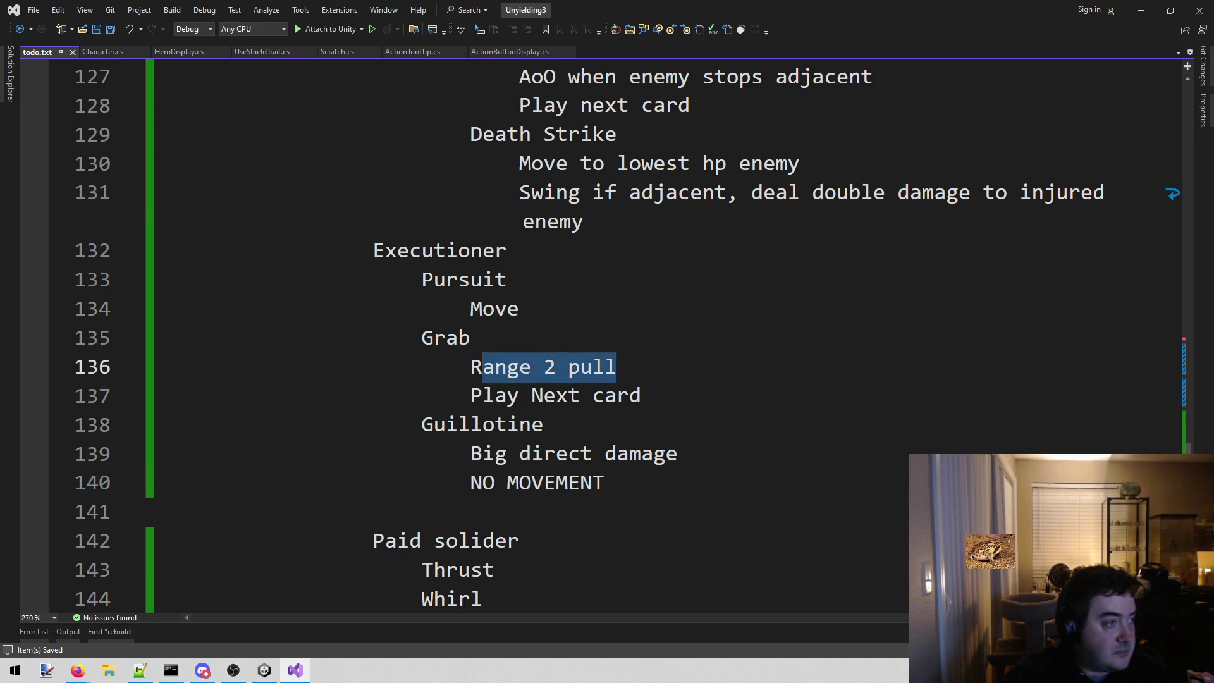
key("alt+Tab")
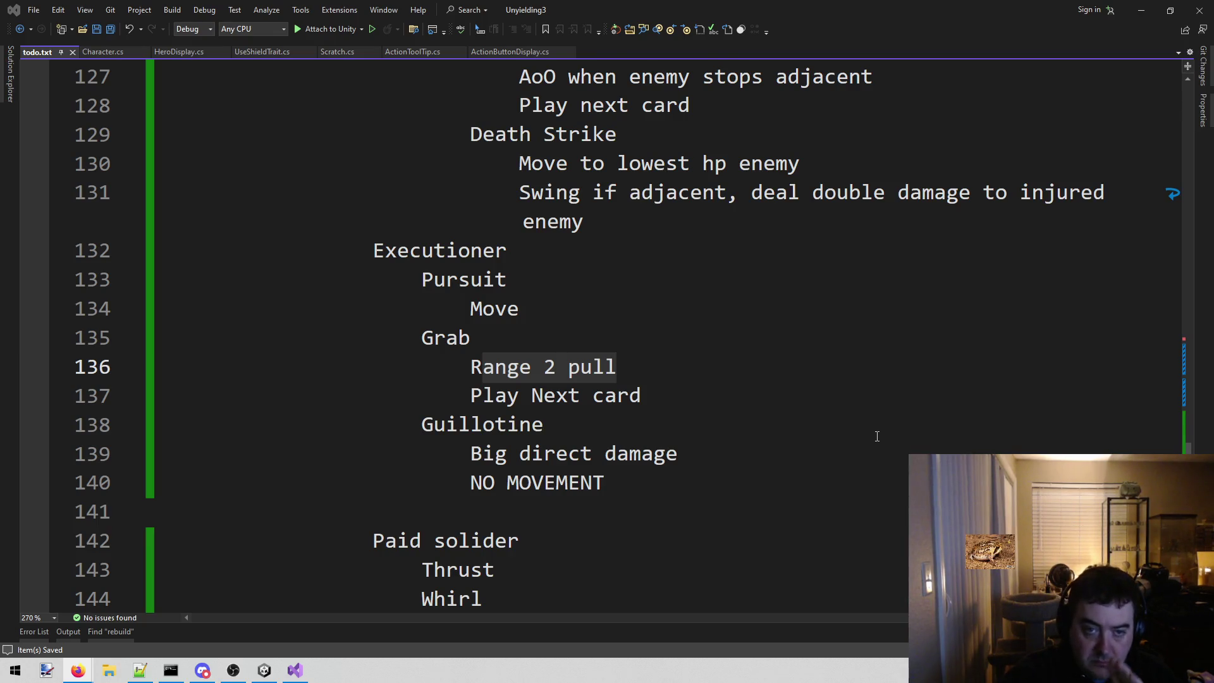
scroll(873, 447, "up", 4)
scroll(849, 496, "up", 2)
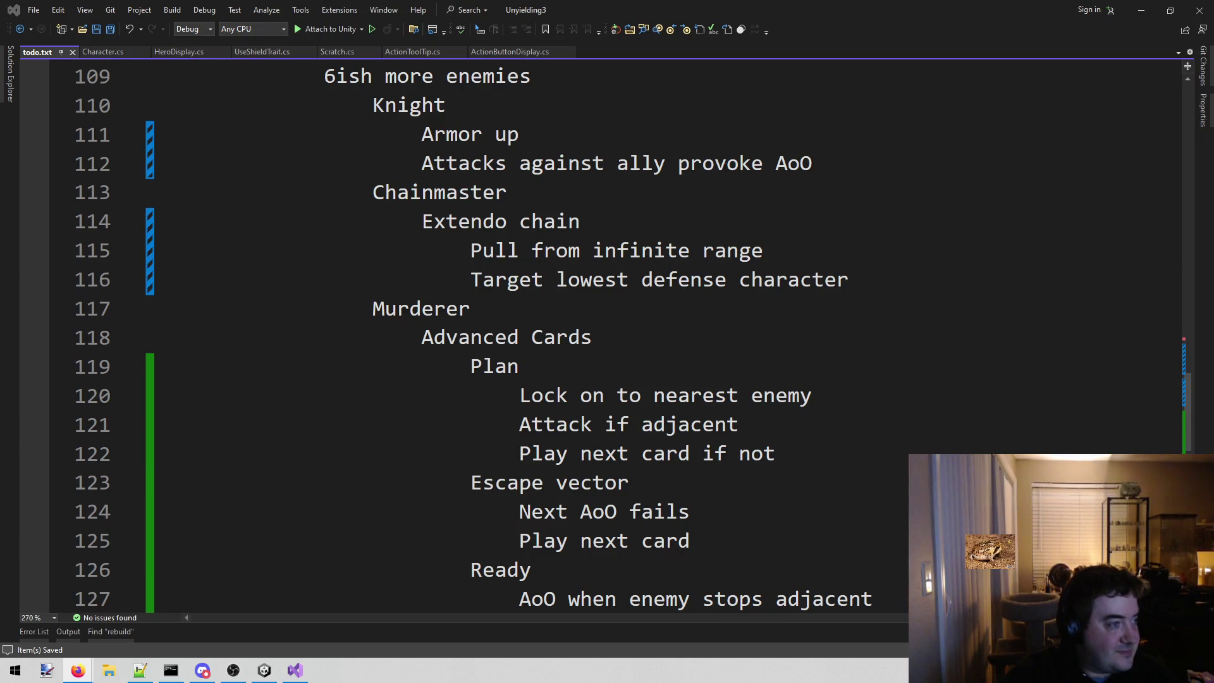
key("alt+Tab")
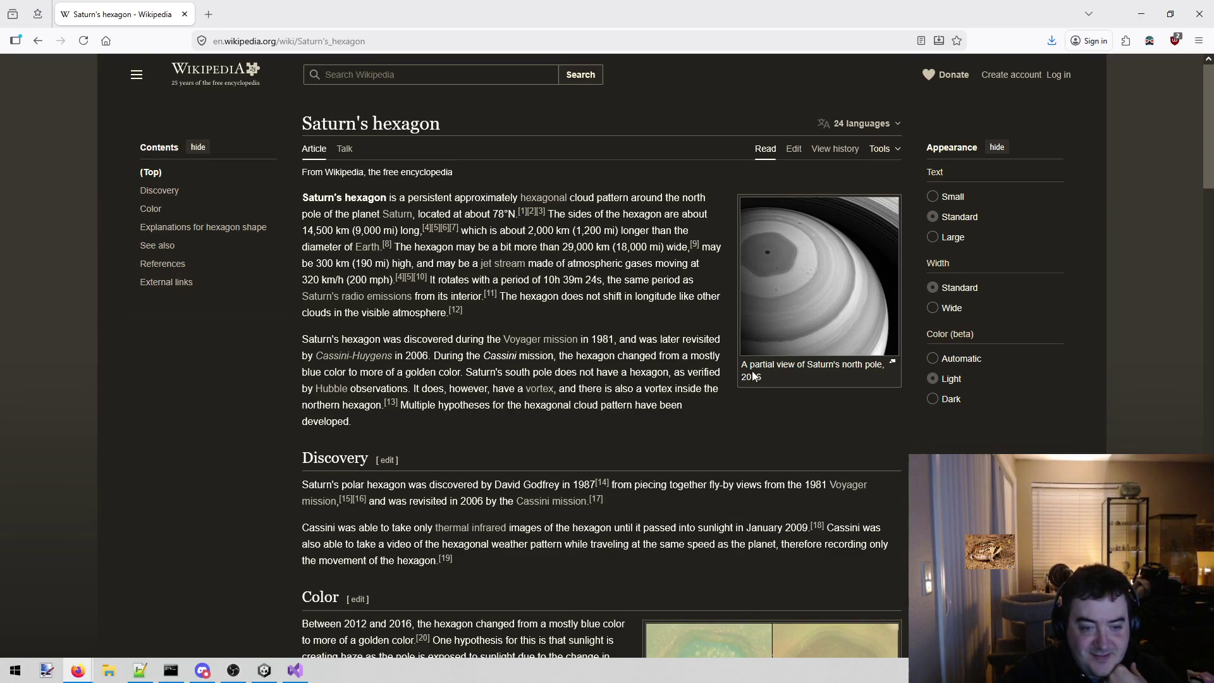
scroll(489, 369, "down", 2)
scroll(490, 369, "down", 1)
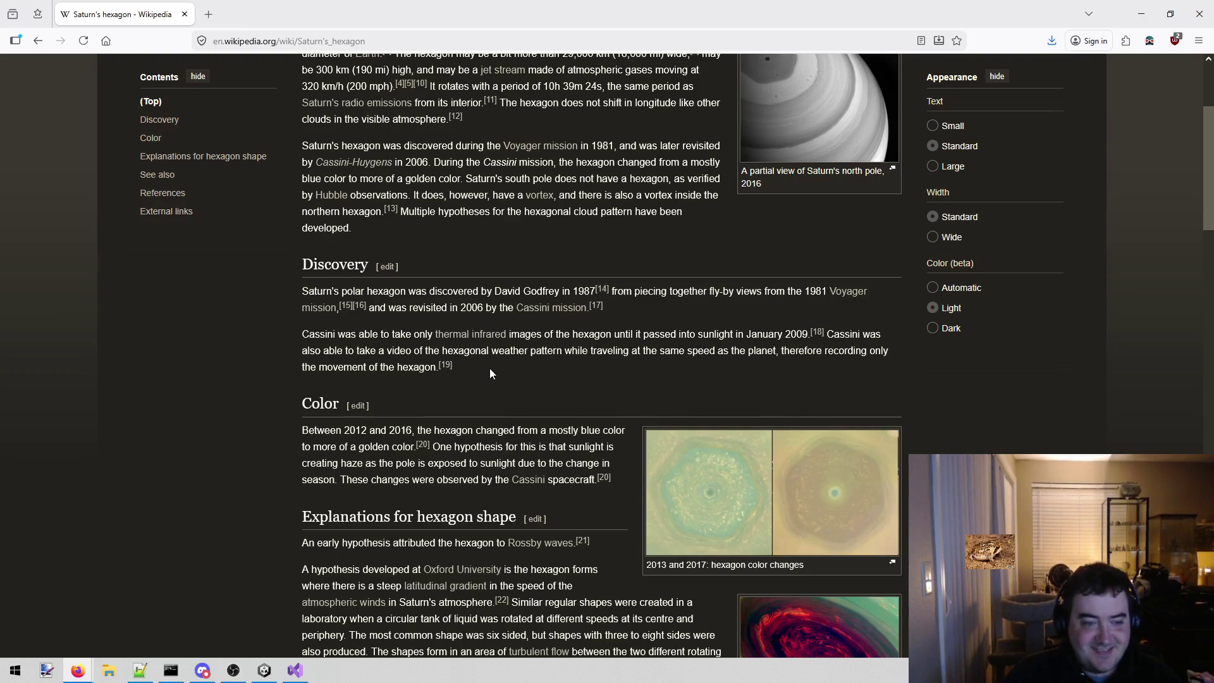
scroll(489, 408, "down", 1)
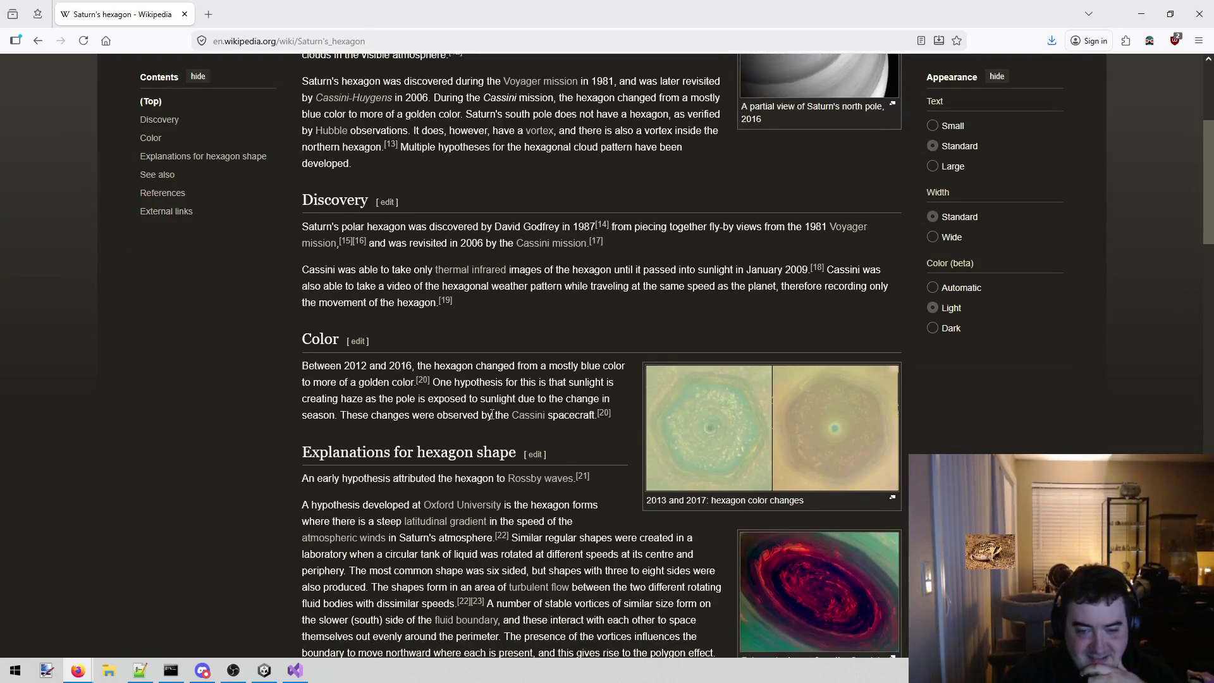
scroll(559, 413, "down", 1)
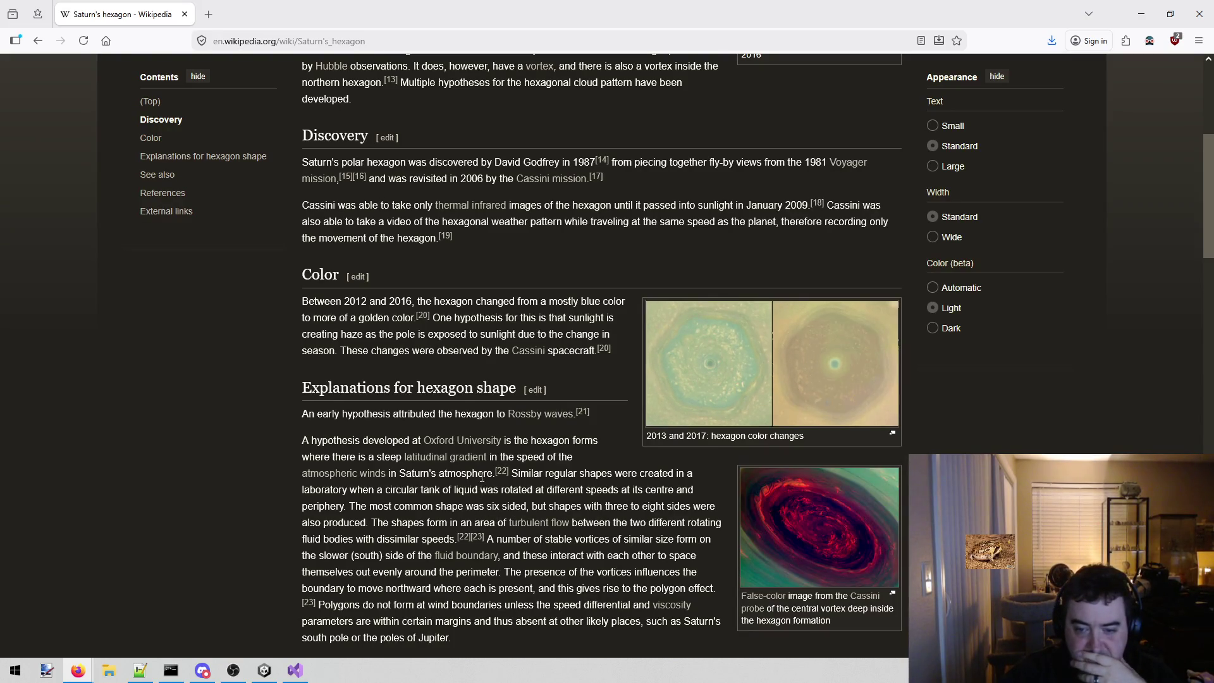
scroll(481, 477, "down", 1)
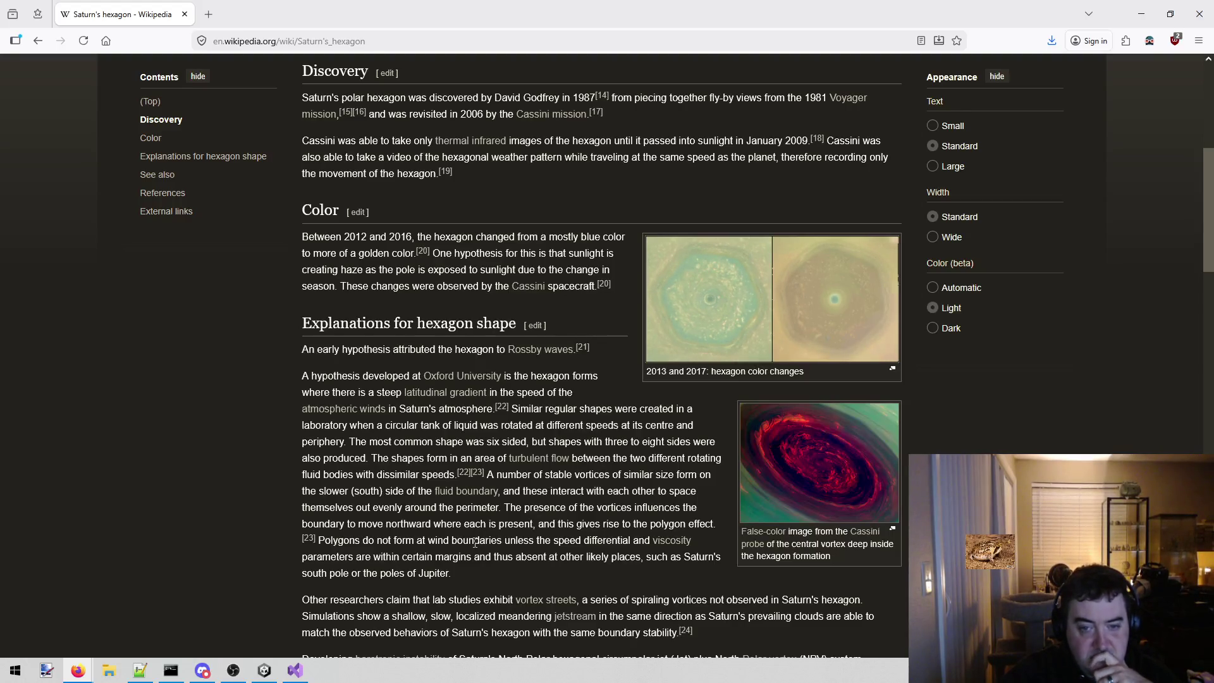
scroll(703, 402, "down", 1)
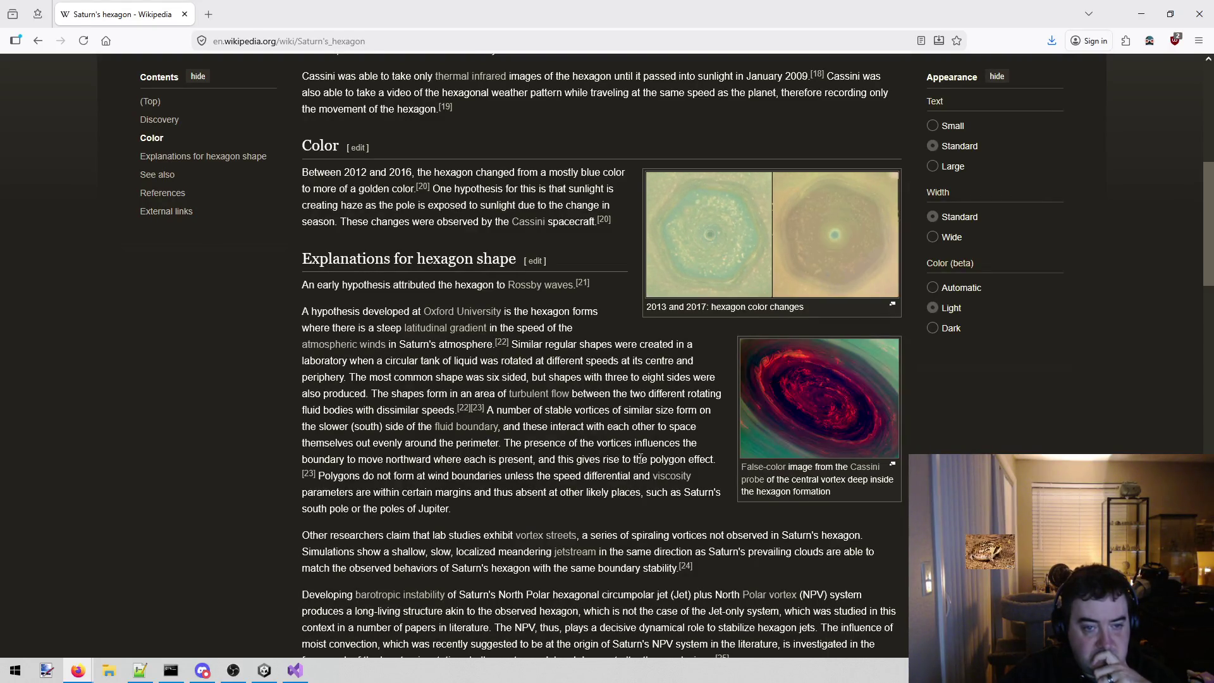
scroll(635, 476, "down", 1)
scroll(635, 478, "down", 1)
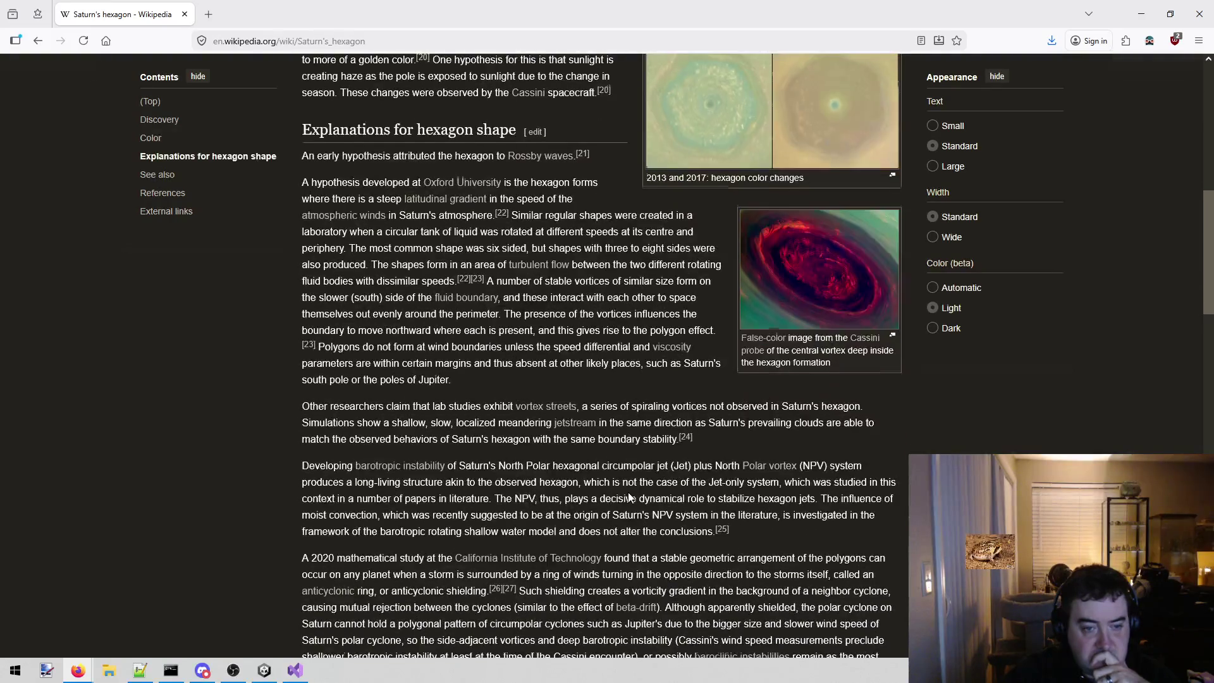
scroll(627, 494, "down", 2)
scroll(627, 493, "down", 1)
scroll(627, 493, "down", 3)
scroll(621, 513, "up", 5)
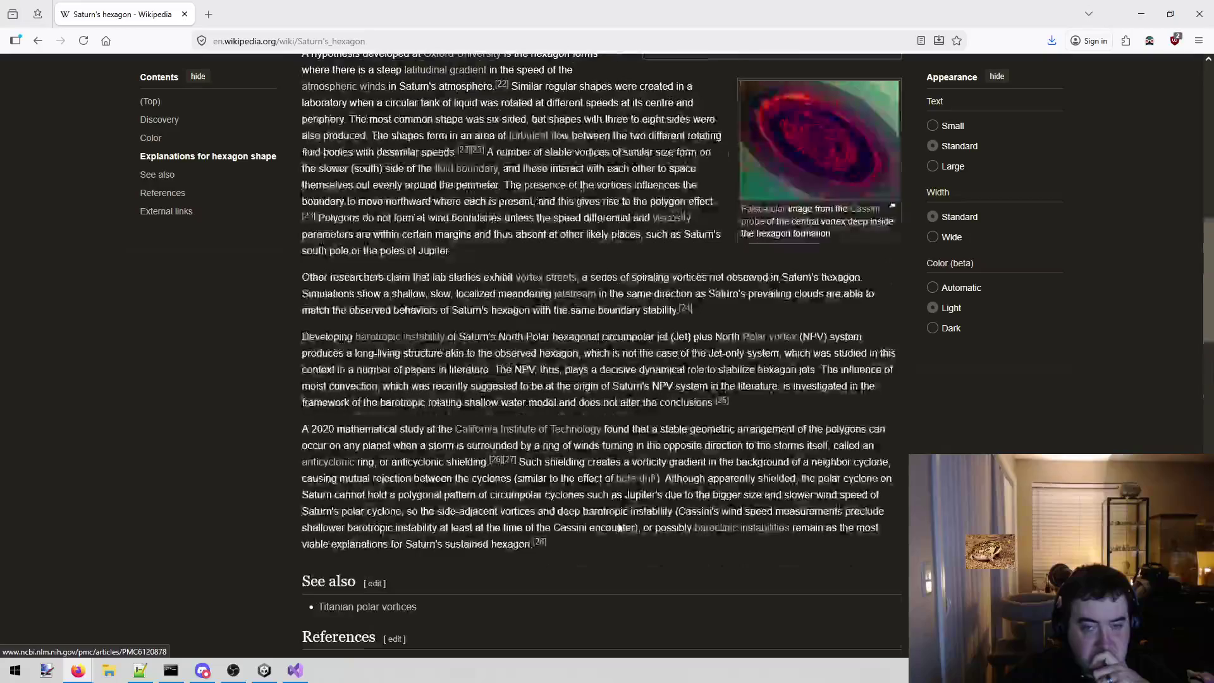
scroll(617, 532, "up", 2)
scroll(618, 531, "up", 2)
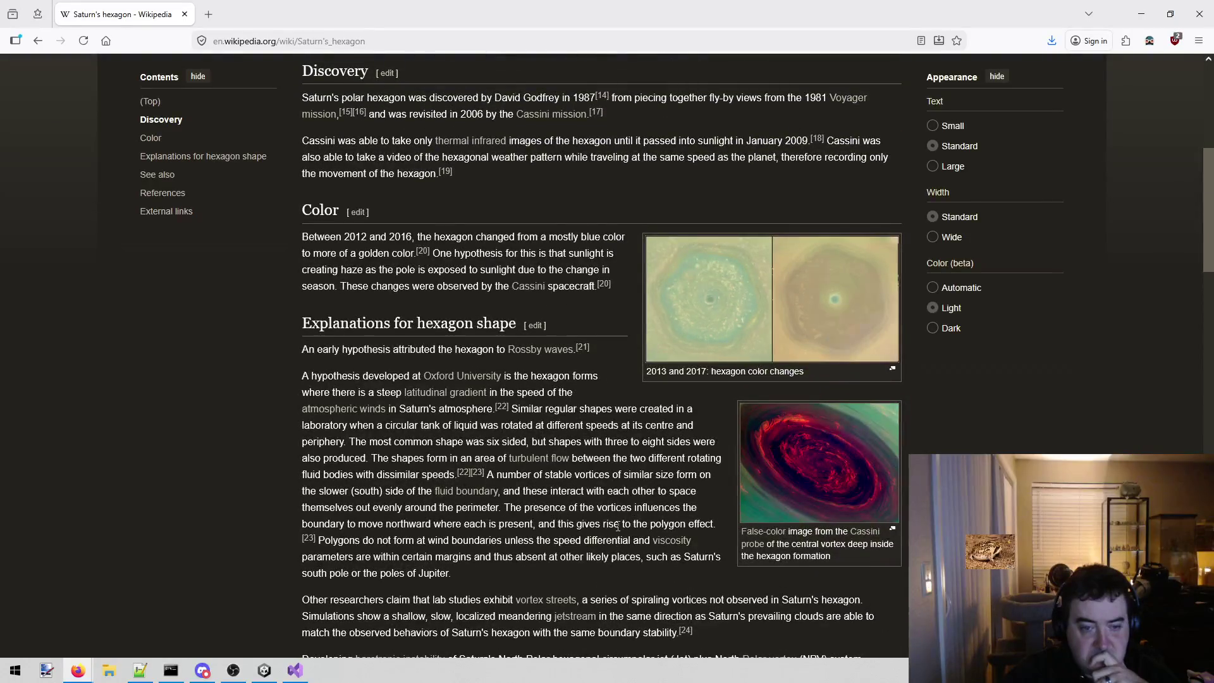
scroll(617, 528, "down", 2)
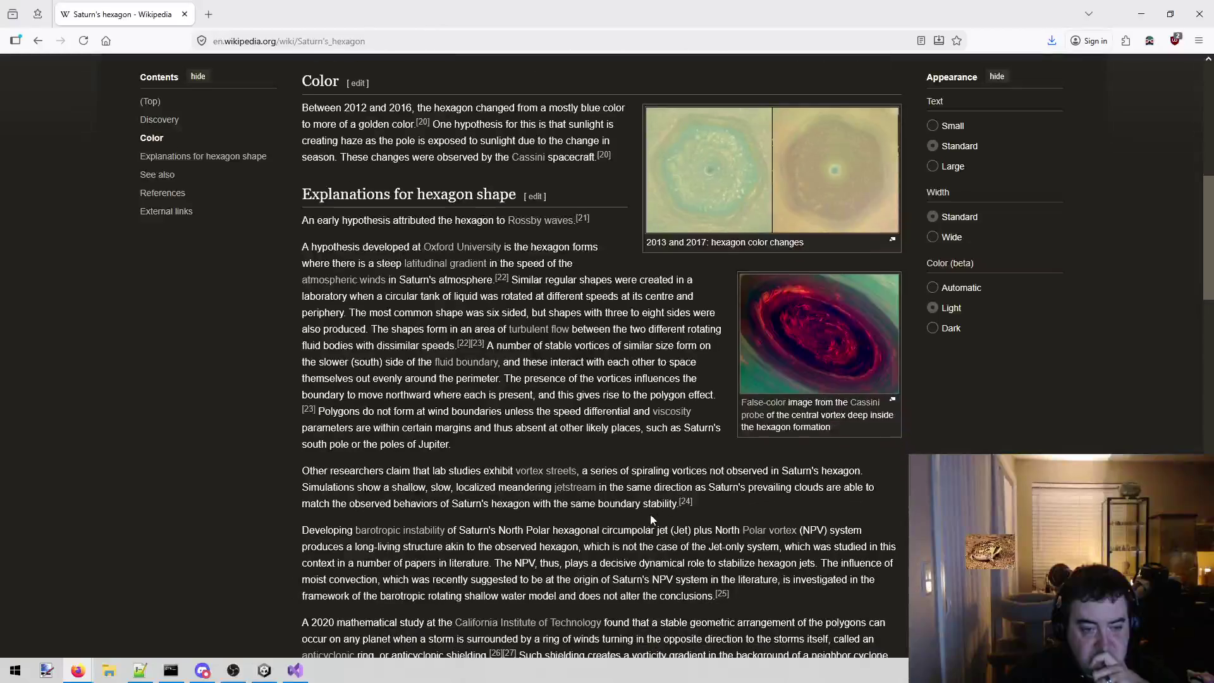
scroll(598, 527, "down", 1)
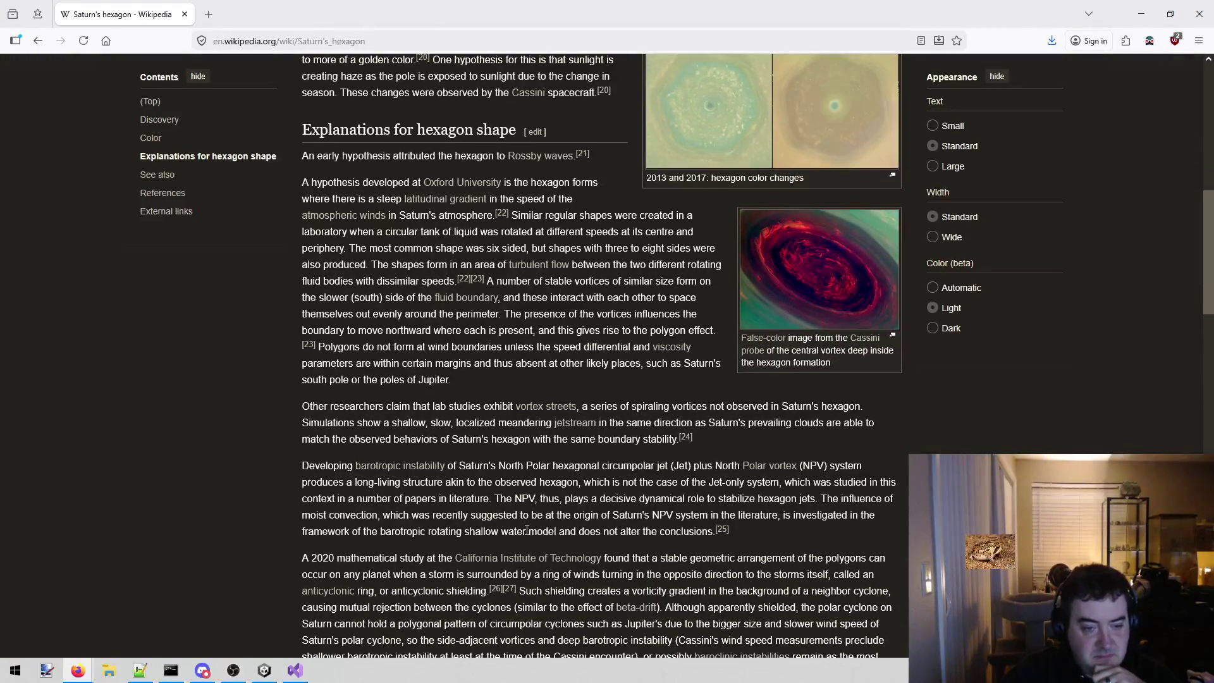
scroll(529, 538, "down", 1)
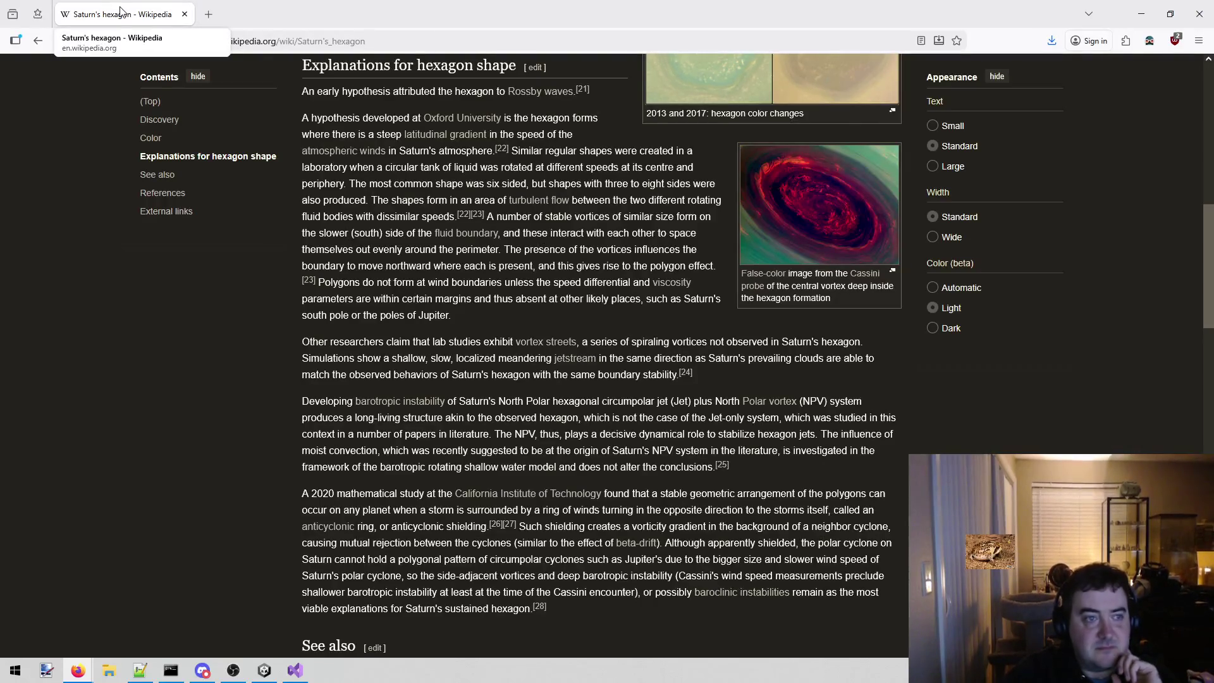
- Return from the Wikipedia article to the todo list in Visual Studio
key("alt+Tab")
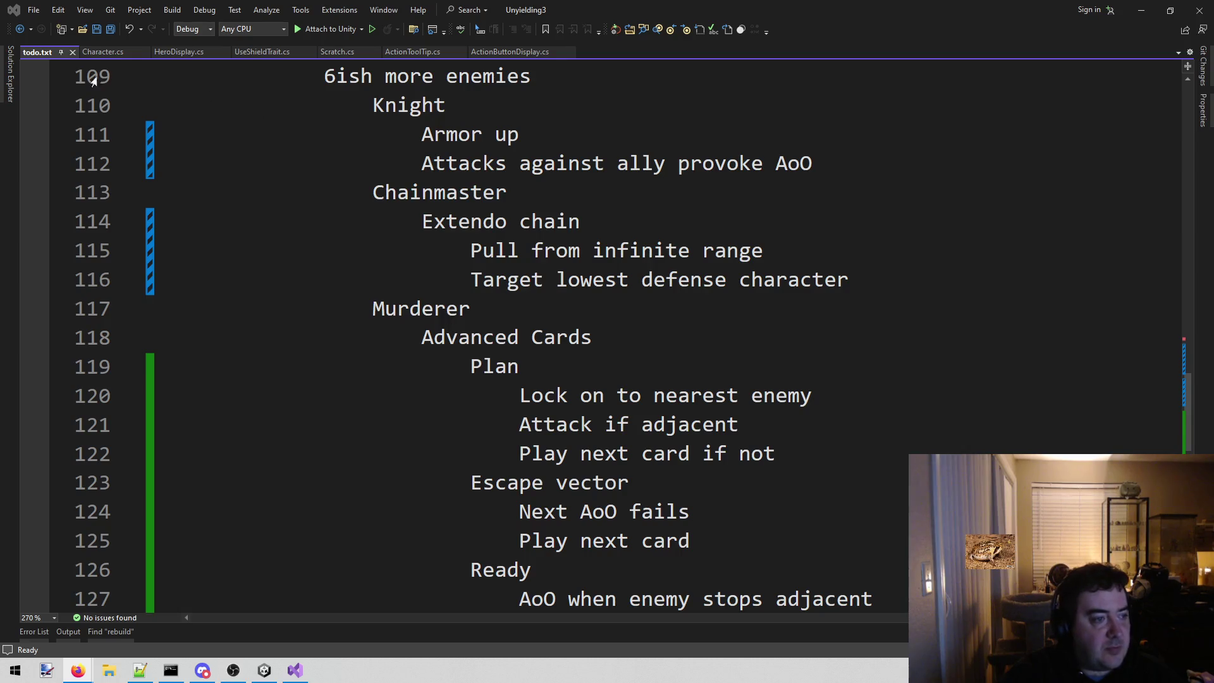
left_click(944, 399)
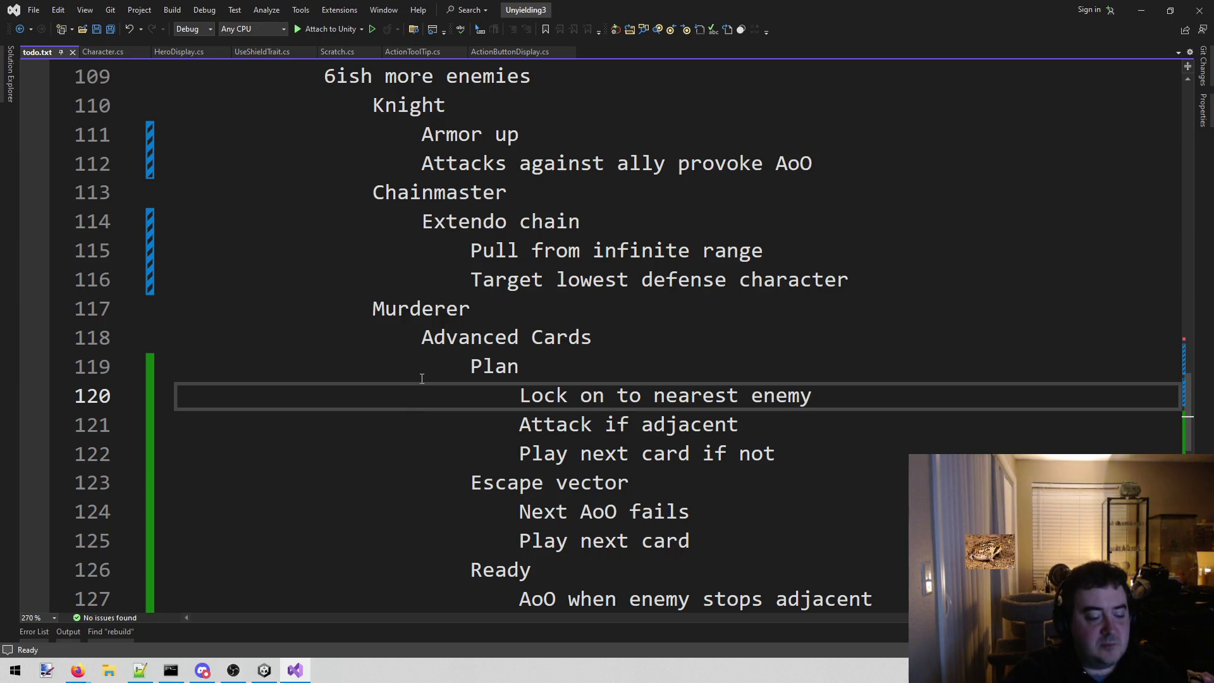
key("alt+shift+o")
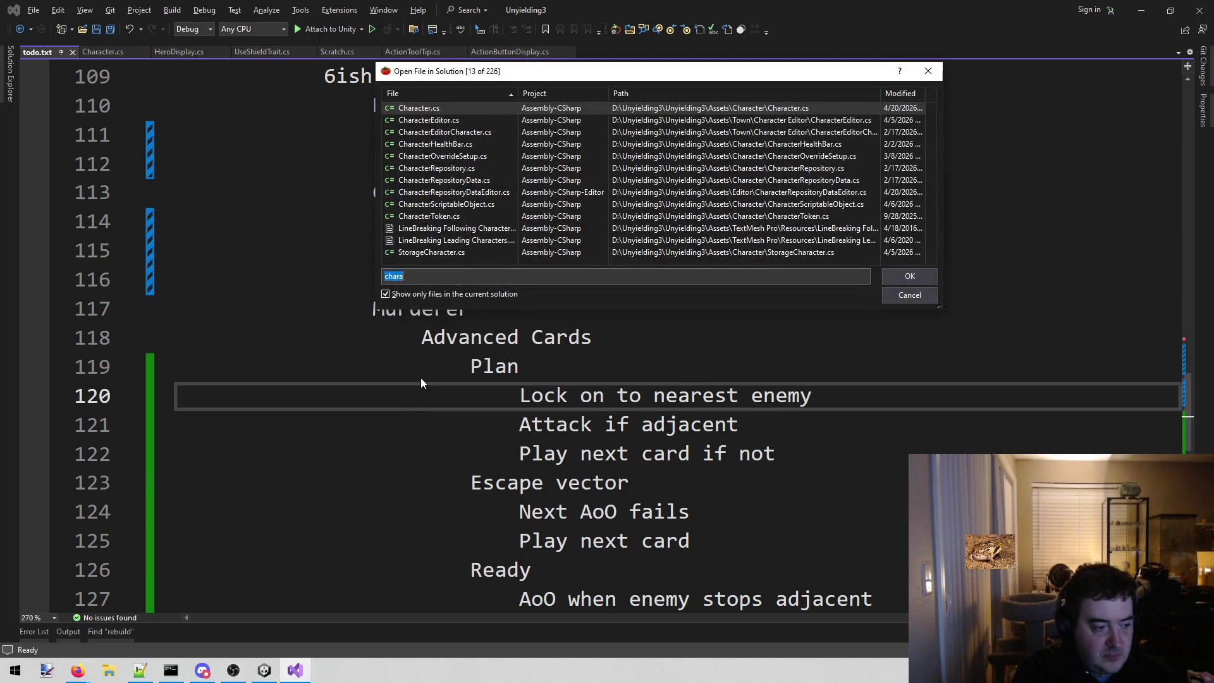
type("bl")
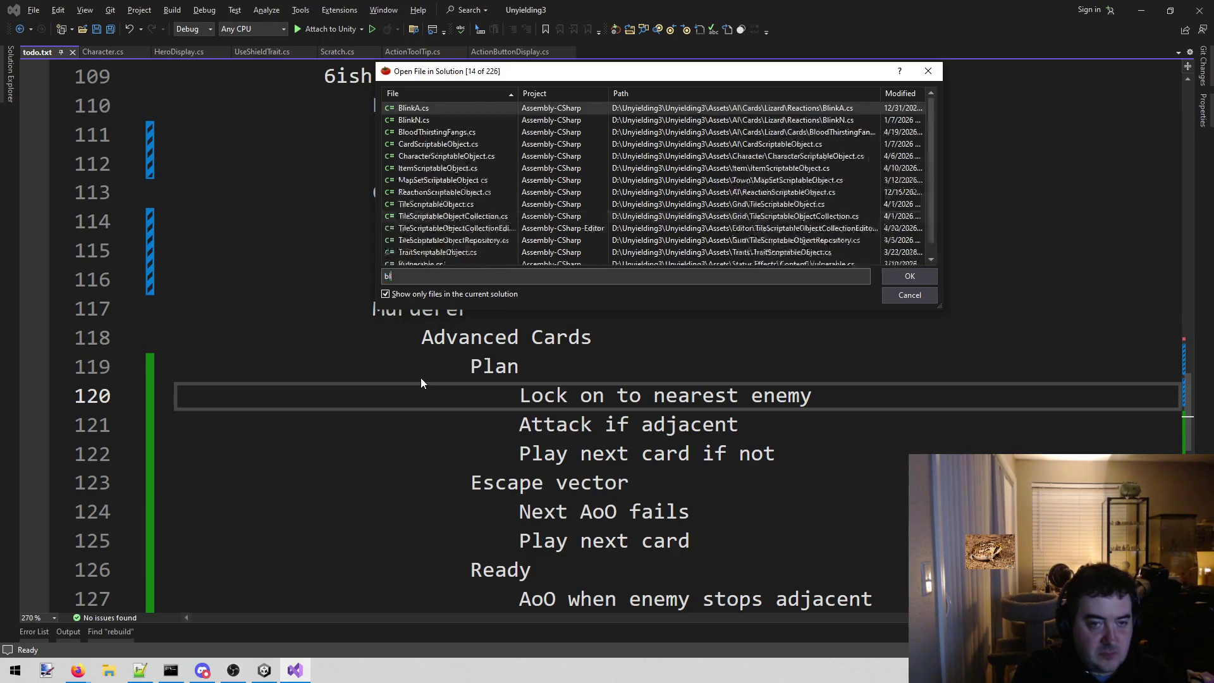
type("ood")
- Open BloodThirstingFangs.cs, then bring up the Claude Code terminal session
key("Return")
scroll(421, 377, "down", 4)
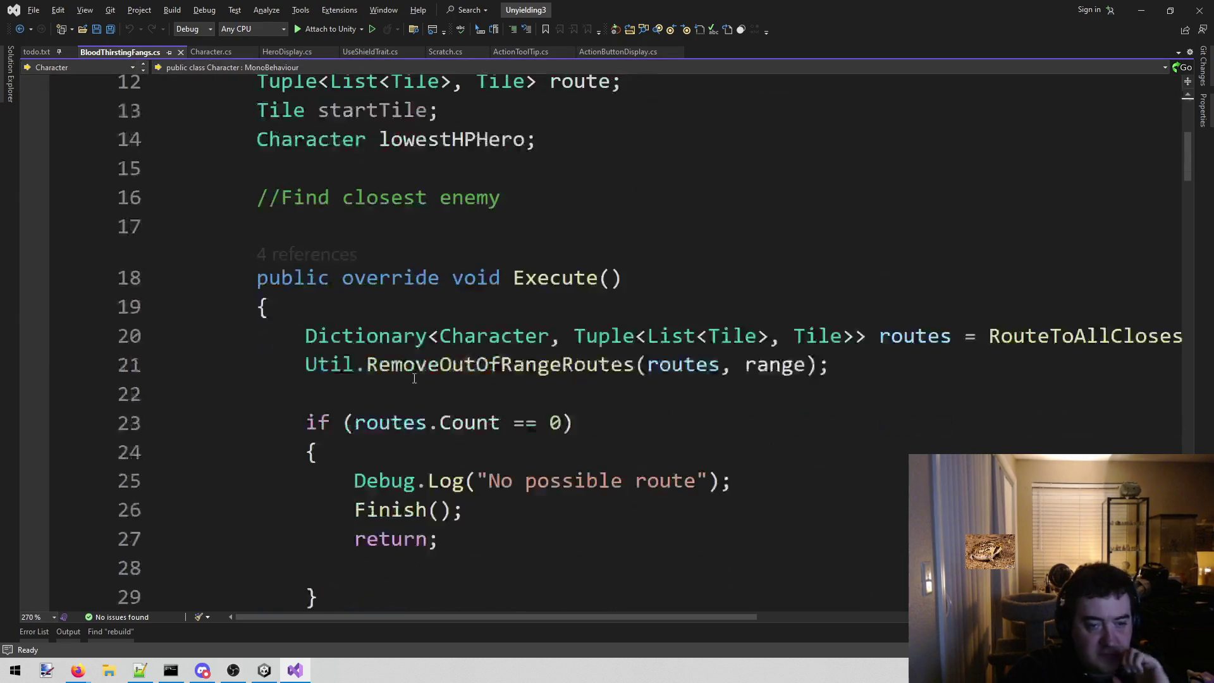
scroll(420, 377, "down", 2)
scroll(565, 313, "down", 2)
scroll(565, 313, "down", 2)
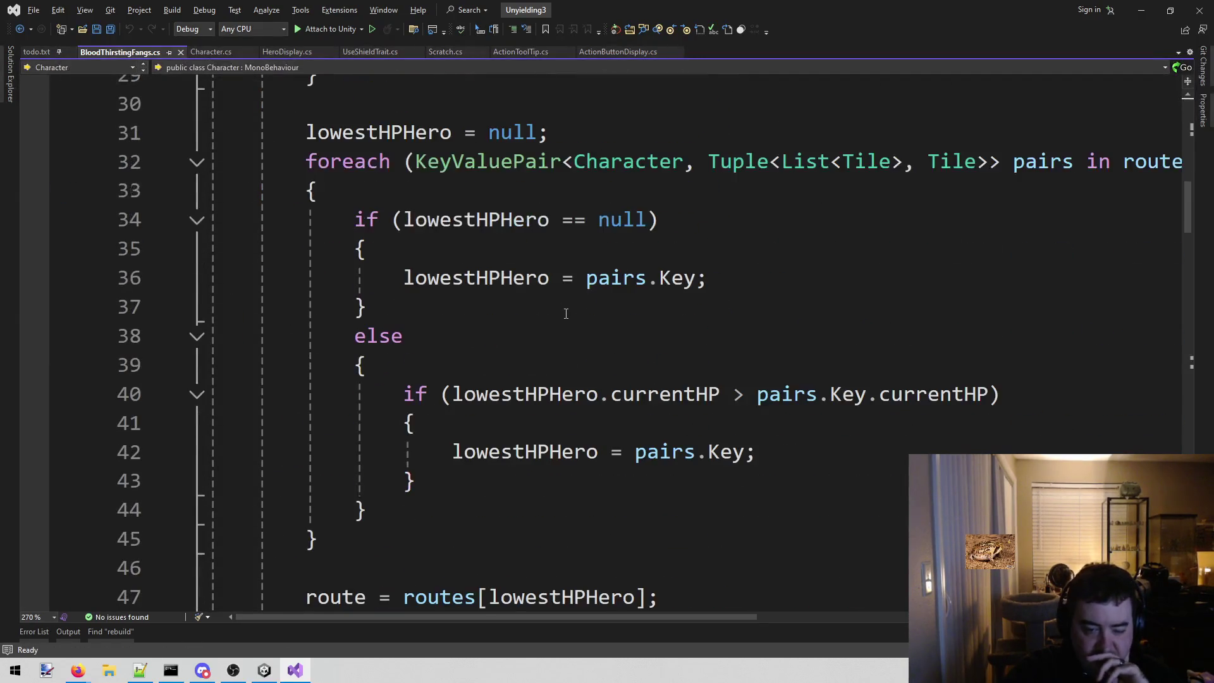
scroll(565, 313, "up", 2)
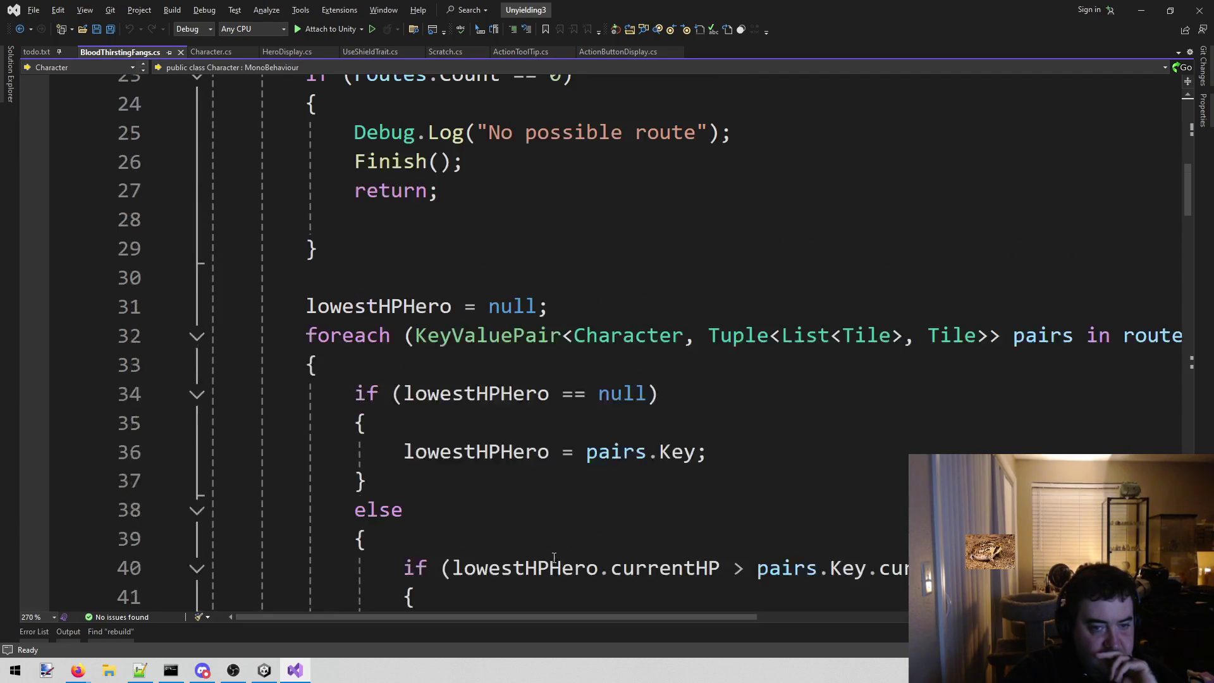
scroll(554, 559, "up", 2)
scroll(550, 549, "up", 2)
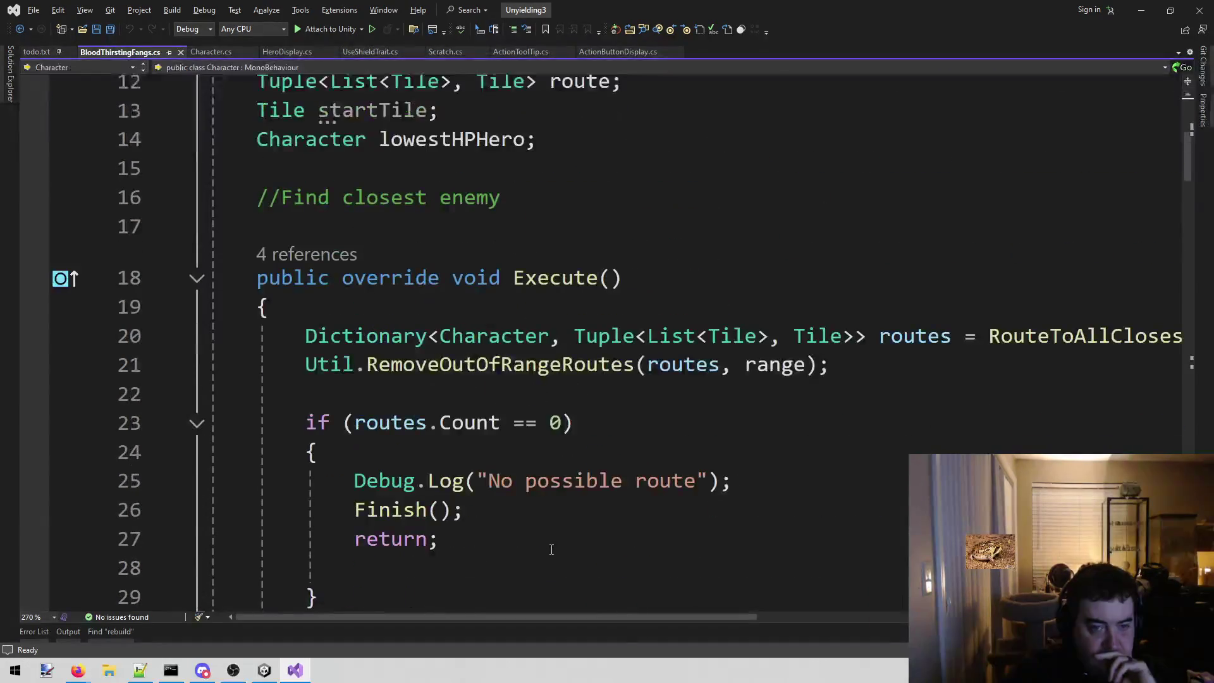
scroll(551, 548, "down", 4)
scroll(555, 531, "down", 6)
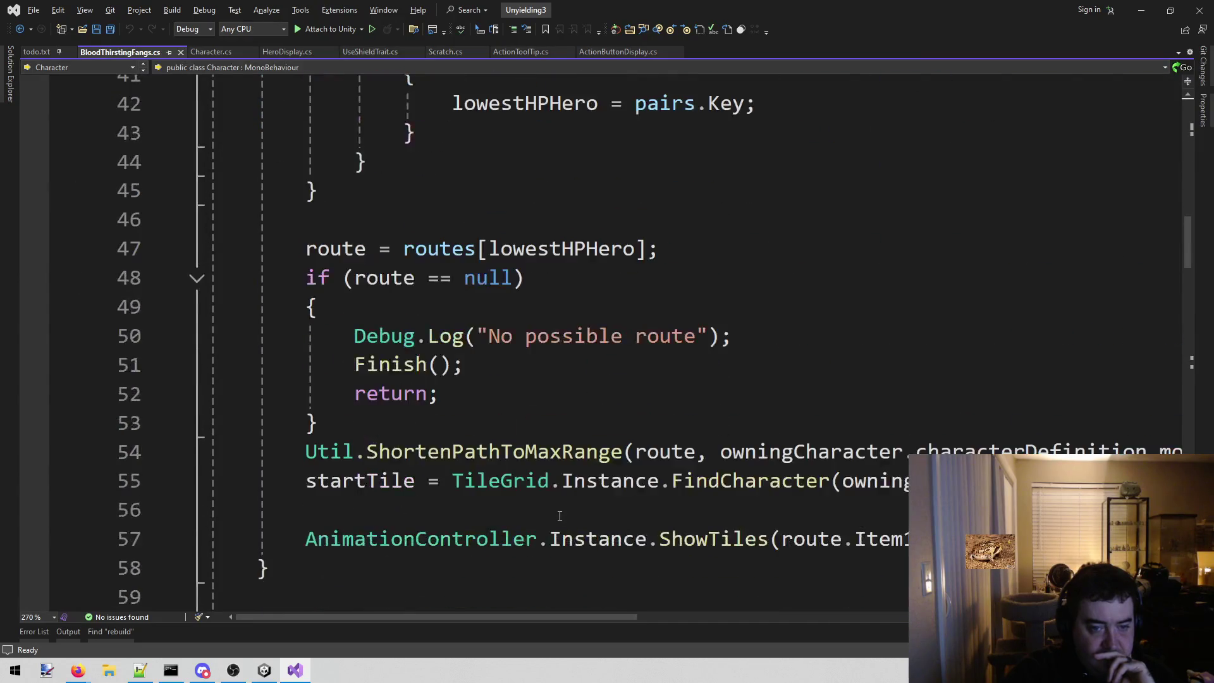
scroll(558, 516, "down", 1)
mouse_move(487, 617)
left_mouse_down()
mouse_move(915, 617)
mouse_move(489, 617)
left_mouse_up()
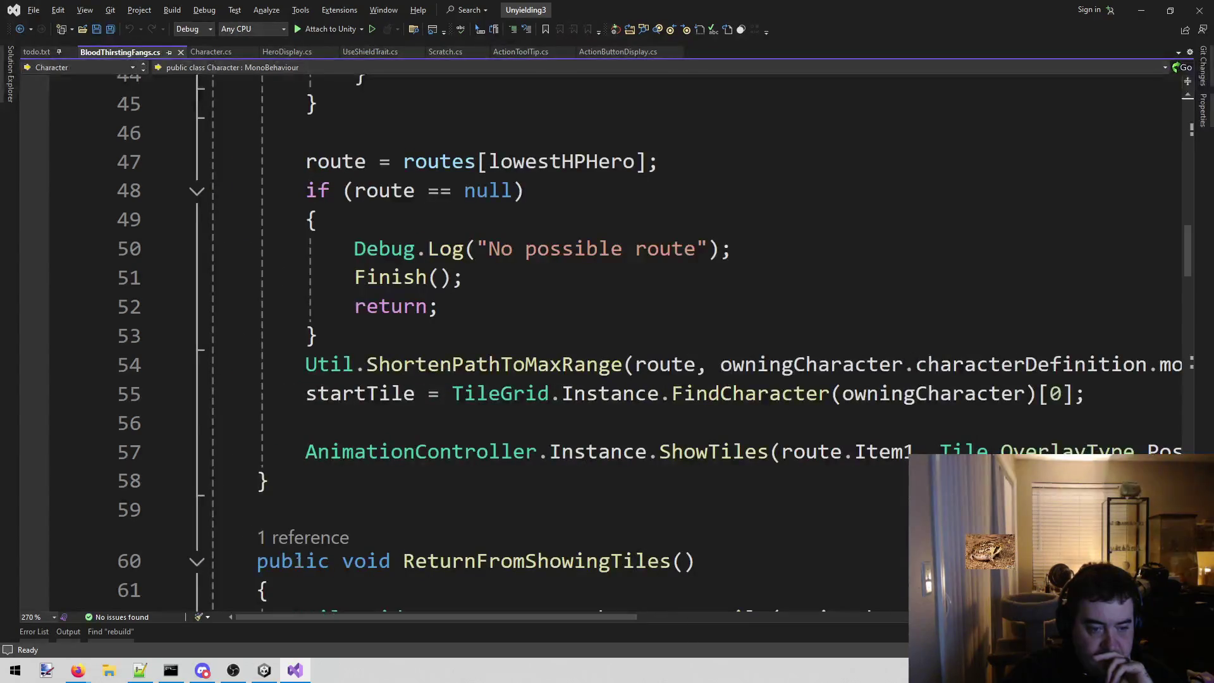
key("alt+Tab")
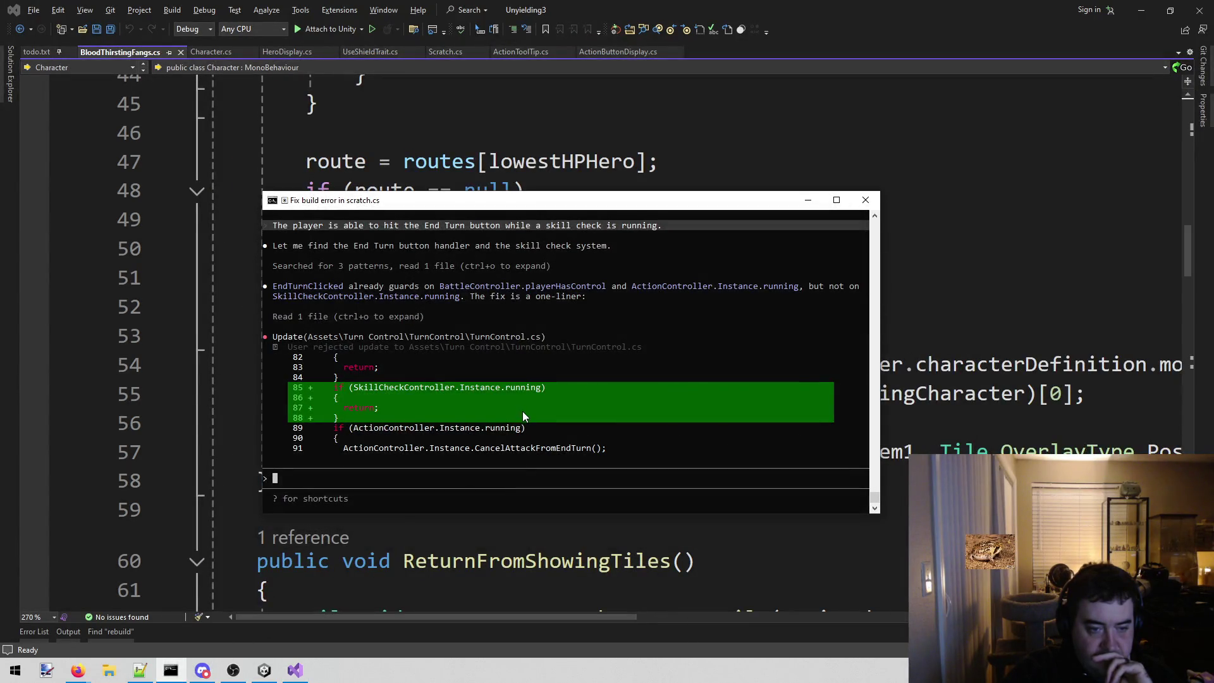
- Draft a Claude Code request for a new ExtendoChain card similar to an existing one
left_click(492, 468)
key("Escape")
type("Create a new card ")
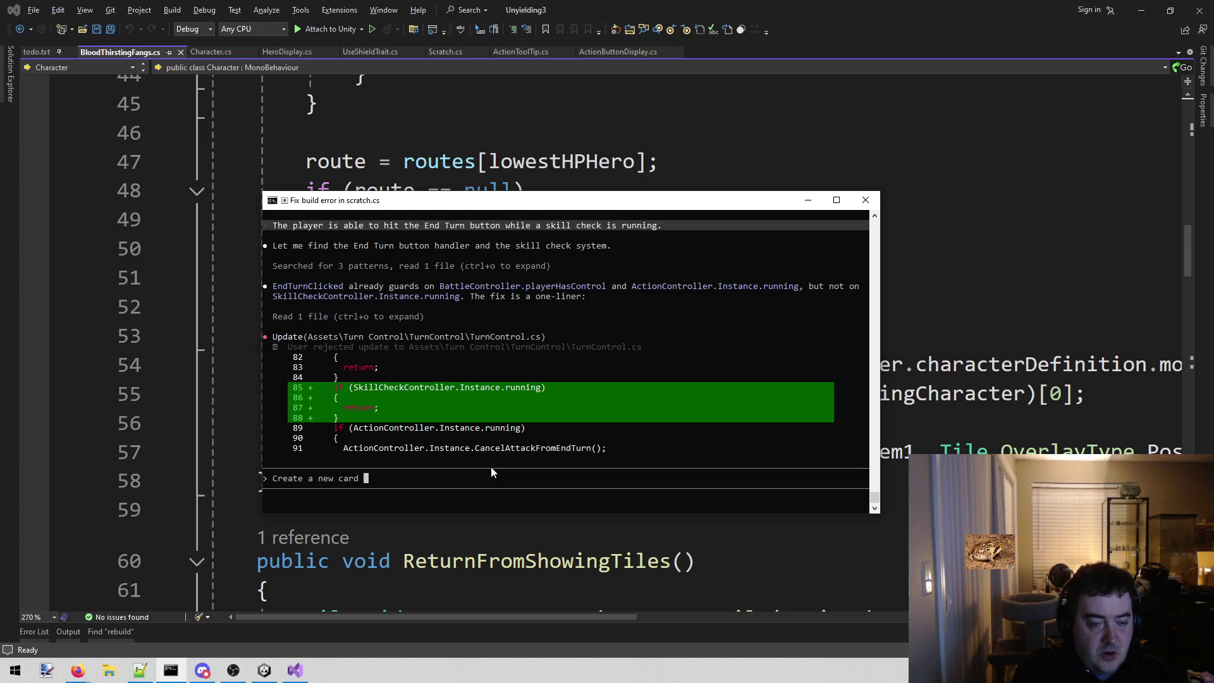
type("called Ext")
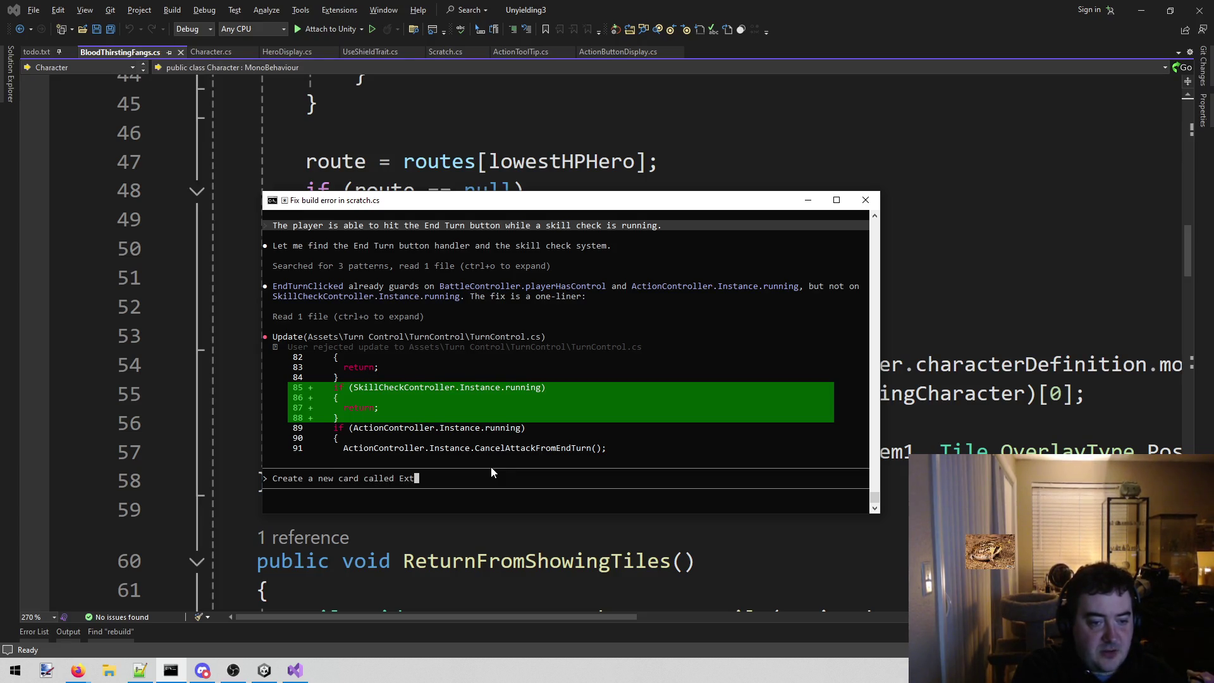
type("endoChain.  Extendo")
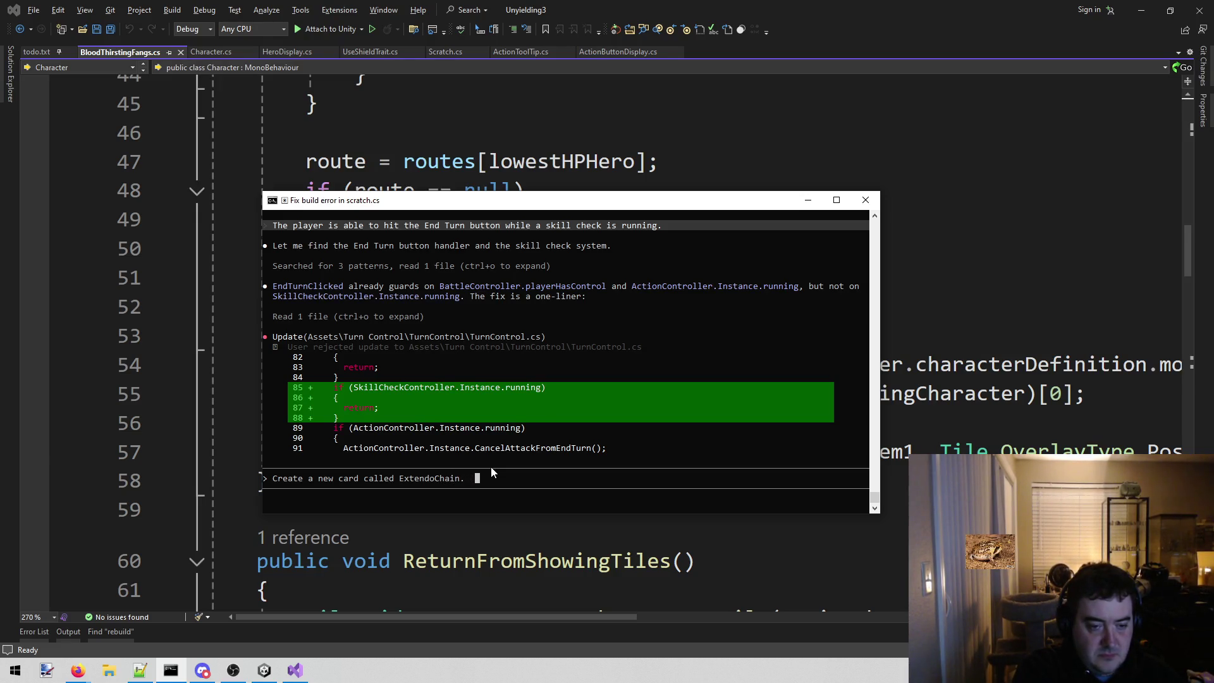
type("Chain is m")
key("BackSpace")
type("very smi")
key("BackSpace")
key("BackSpace")
type("imi")
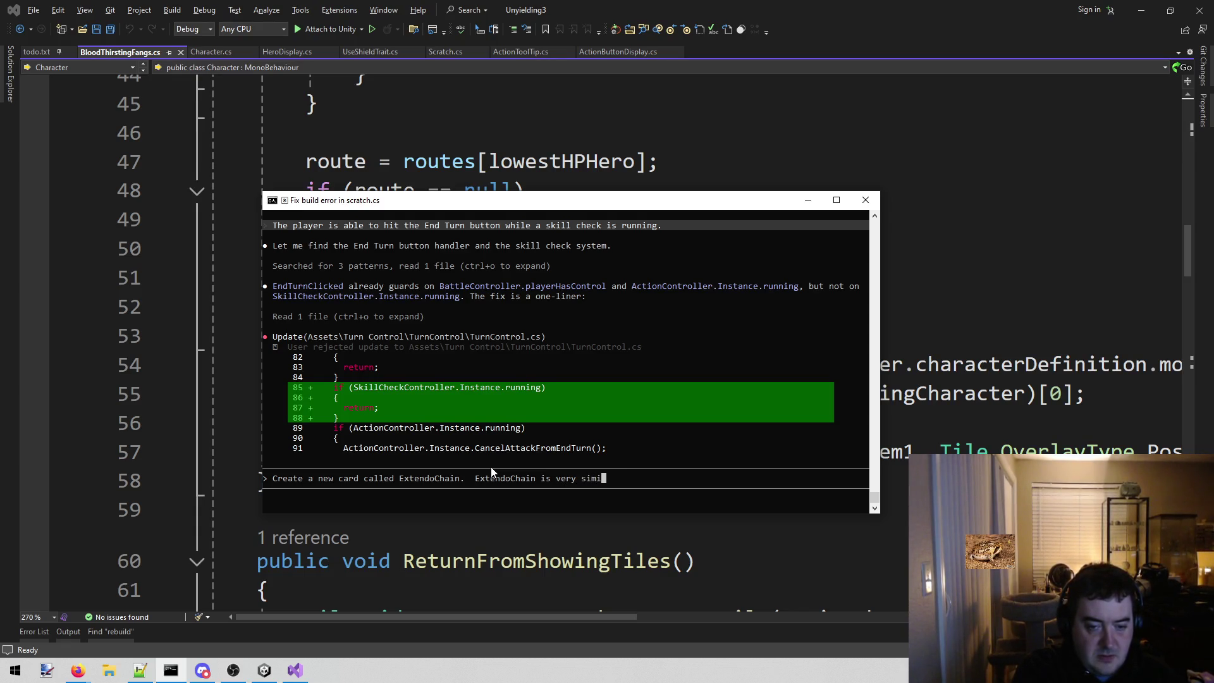
type("lar to ")
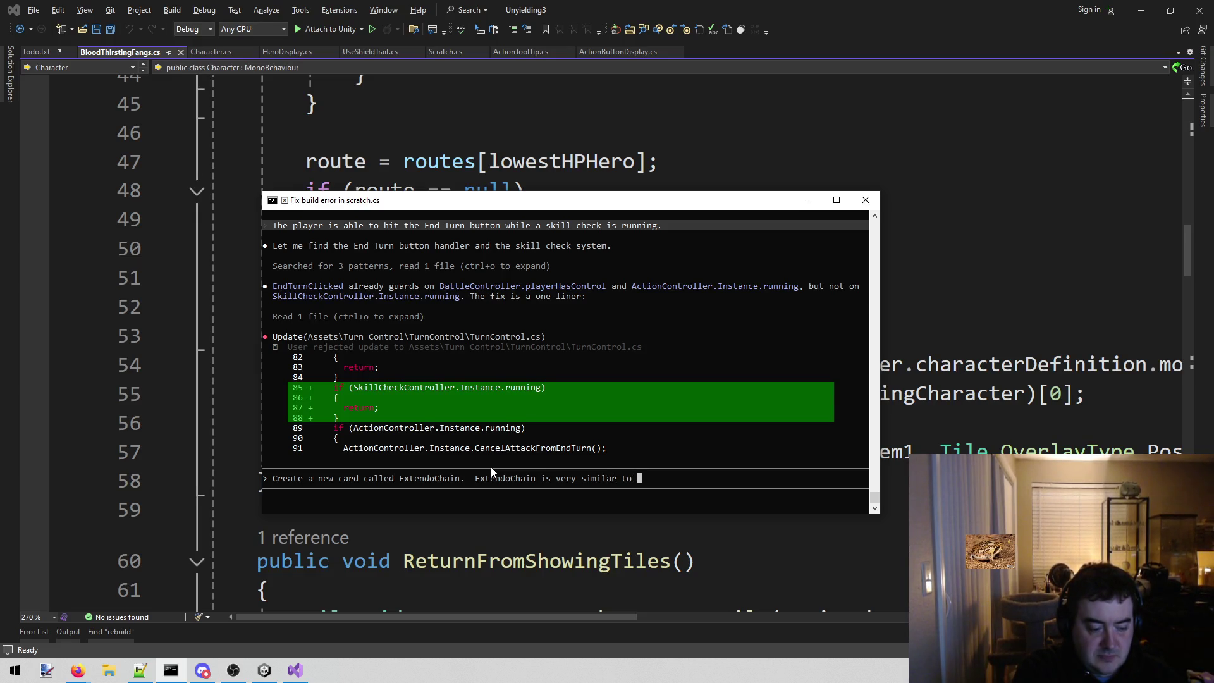
type("Ch")
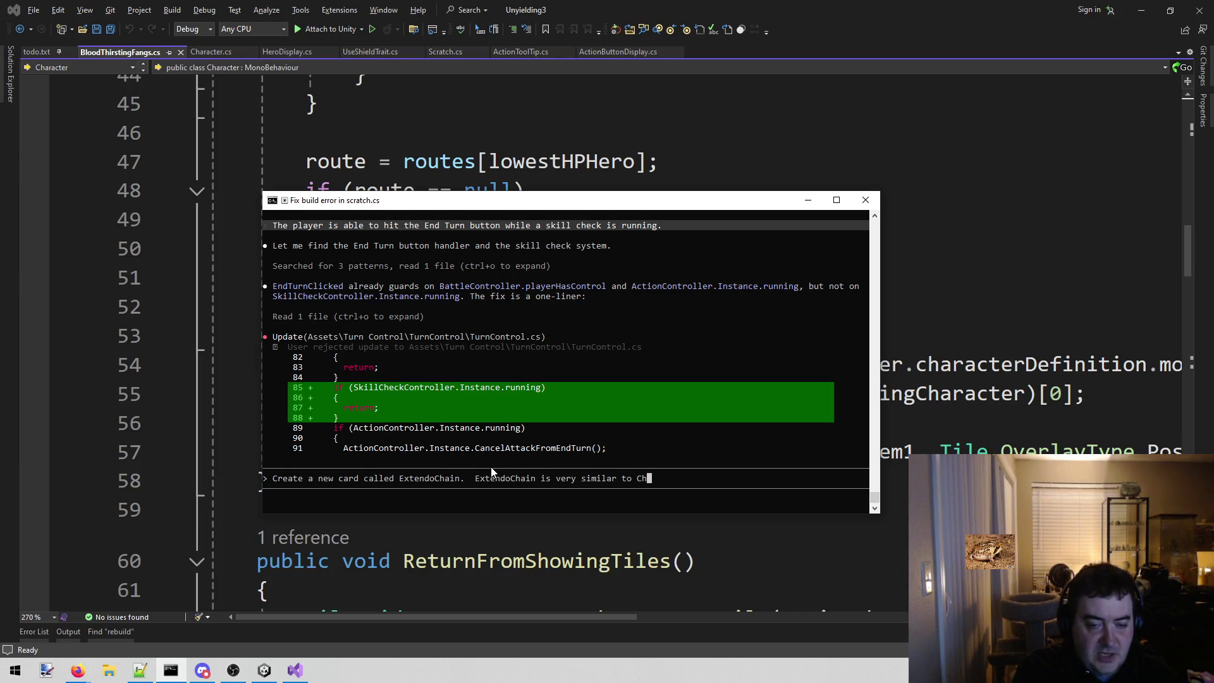
left_click(464, 537)
- Look up HookAndPull.cs via solution file search ('hoo'), then refocus the Claude Code terminal
key("alt+shift+o")
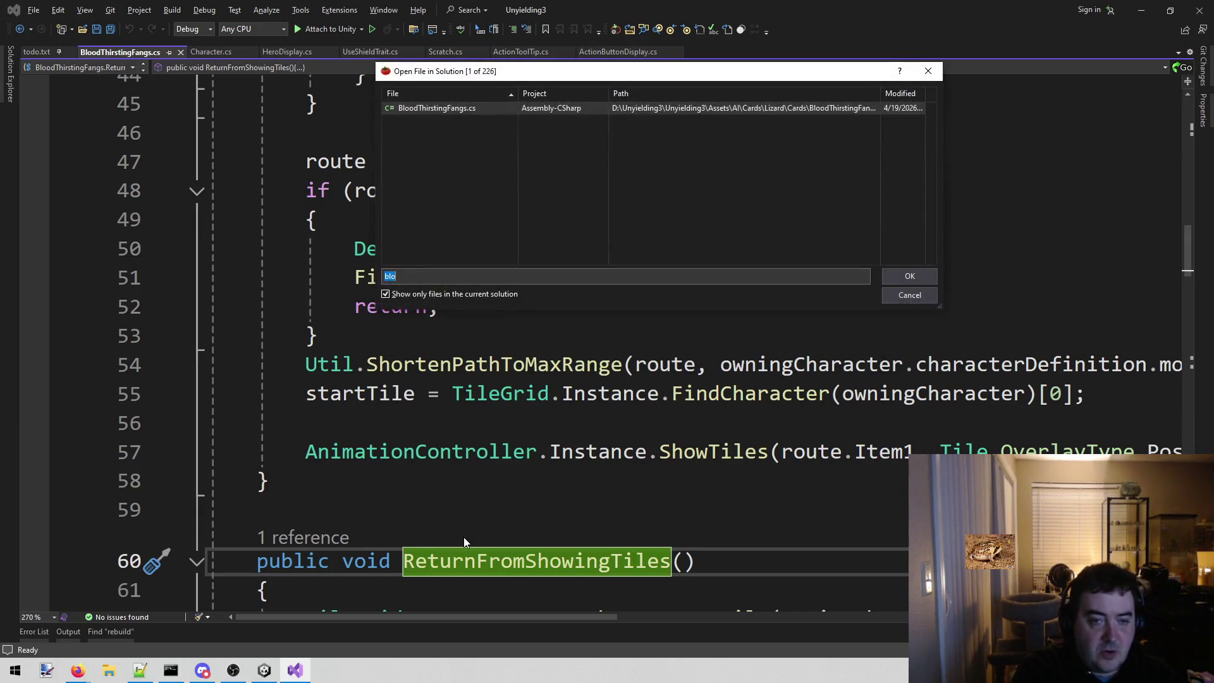
type("hoo")
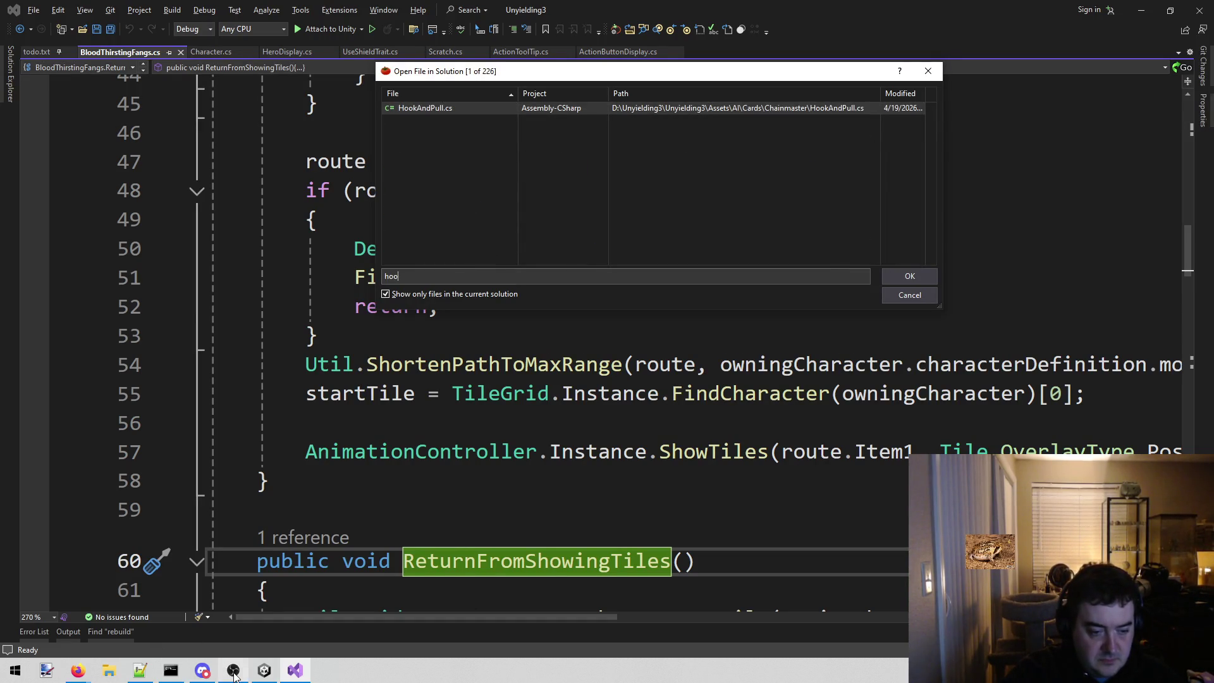
left_click(176, 671)
left_click(702, 439)
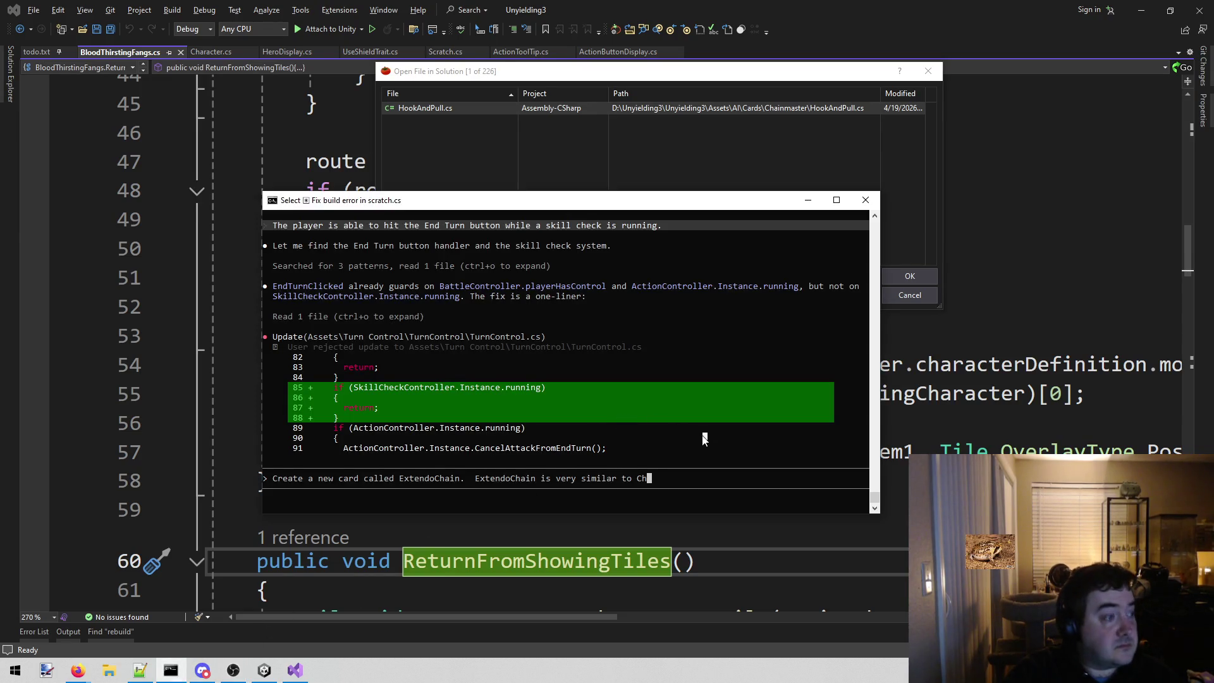
- Submit the ExtendoChain request: like HookAndPull, no movement, infinite range, targets lowest toughness+armor
key("BackSpace")
key("BackSpace")
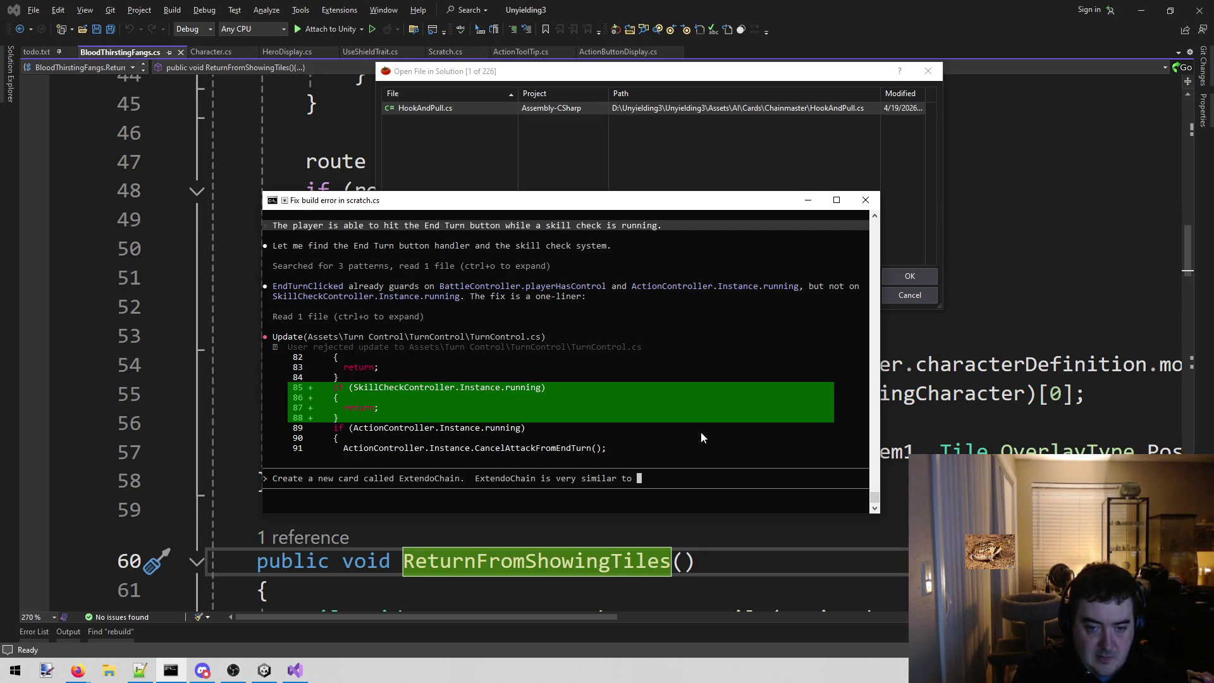
type("HookAndP")
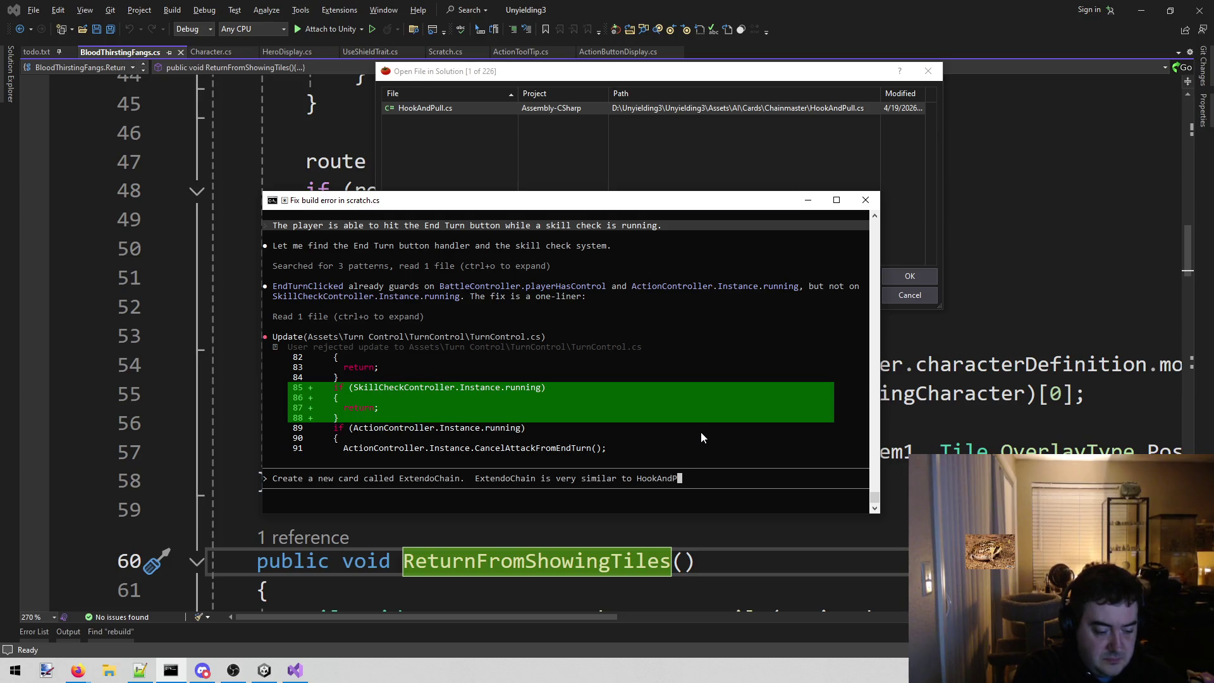
type("ull.")
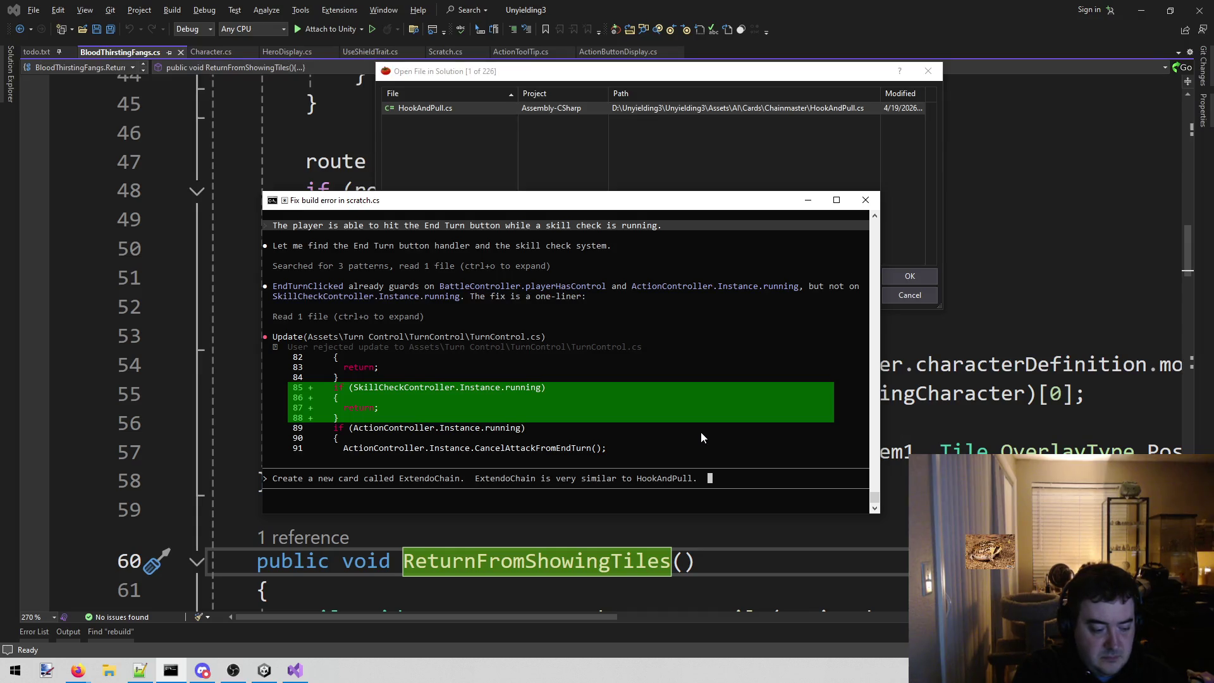
type("  It does not move the character")
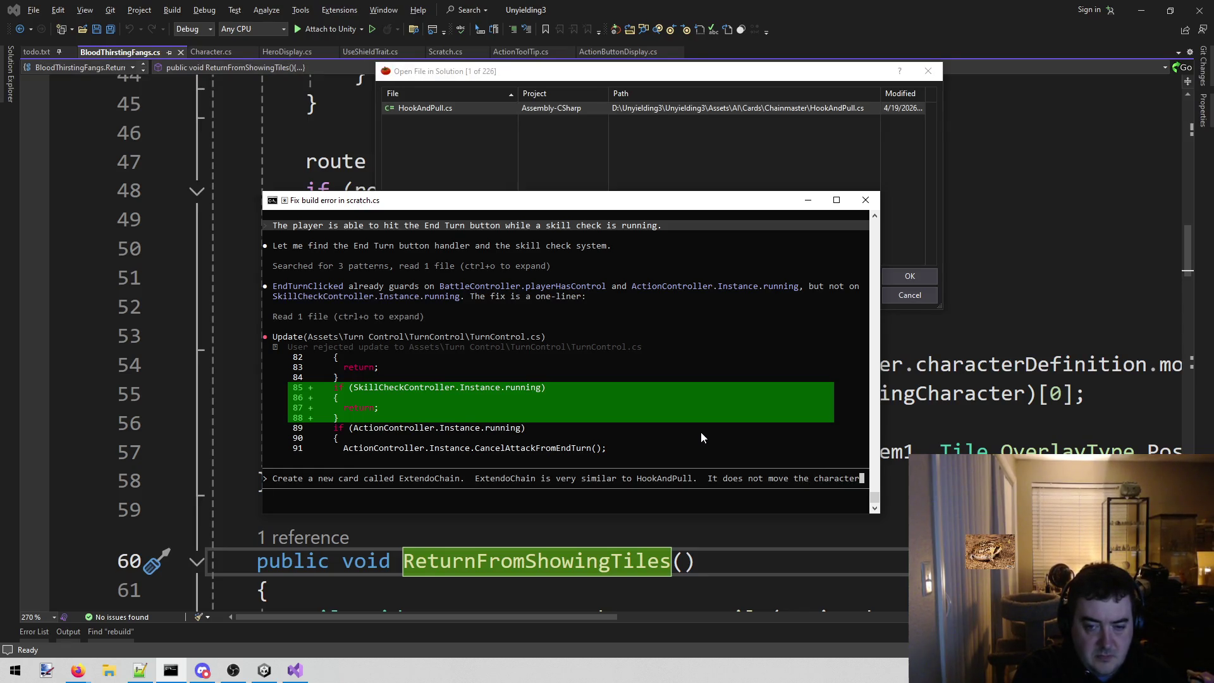
type(" and have infinite range to attack with .  It targets the character ")
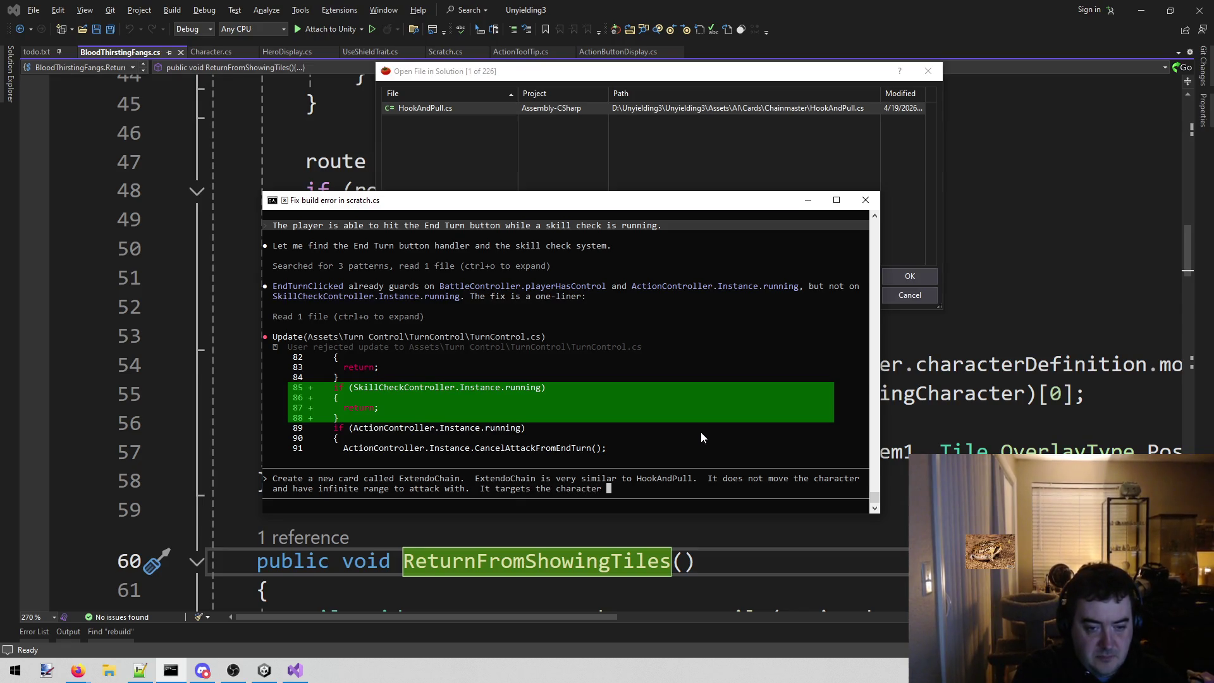
type("with the lowest ")
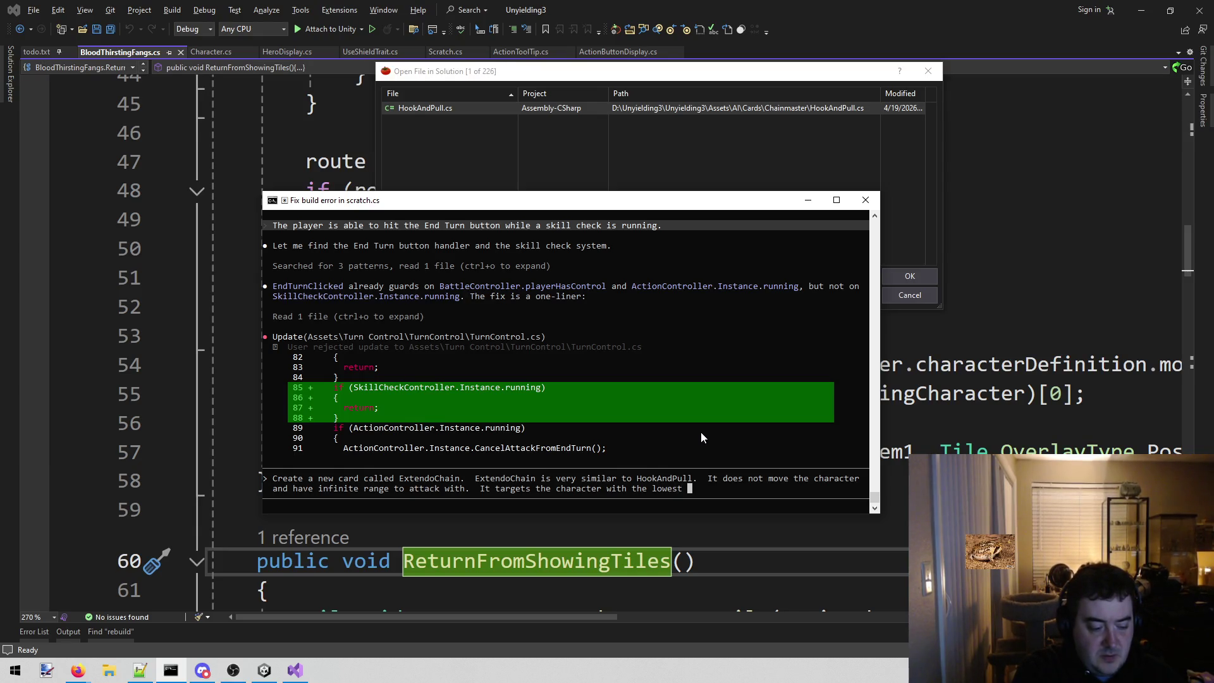
type("toughness and armor combined")
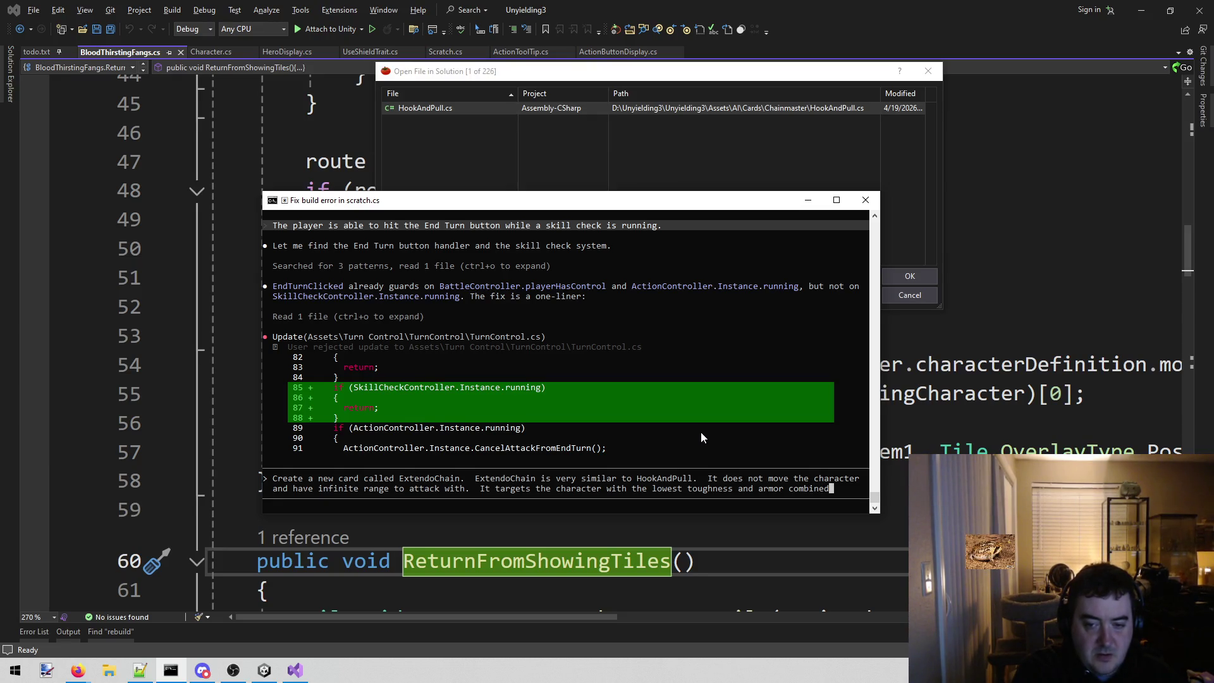
key("Return")
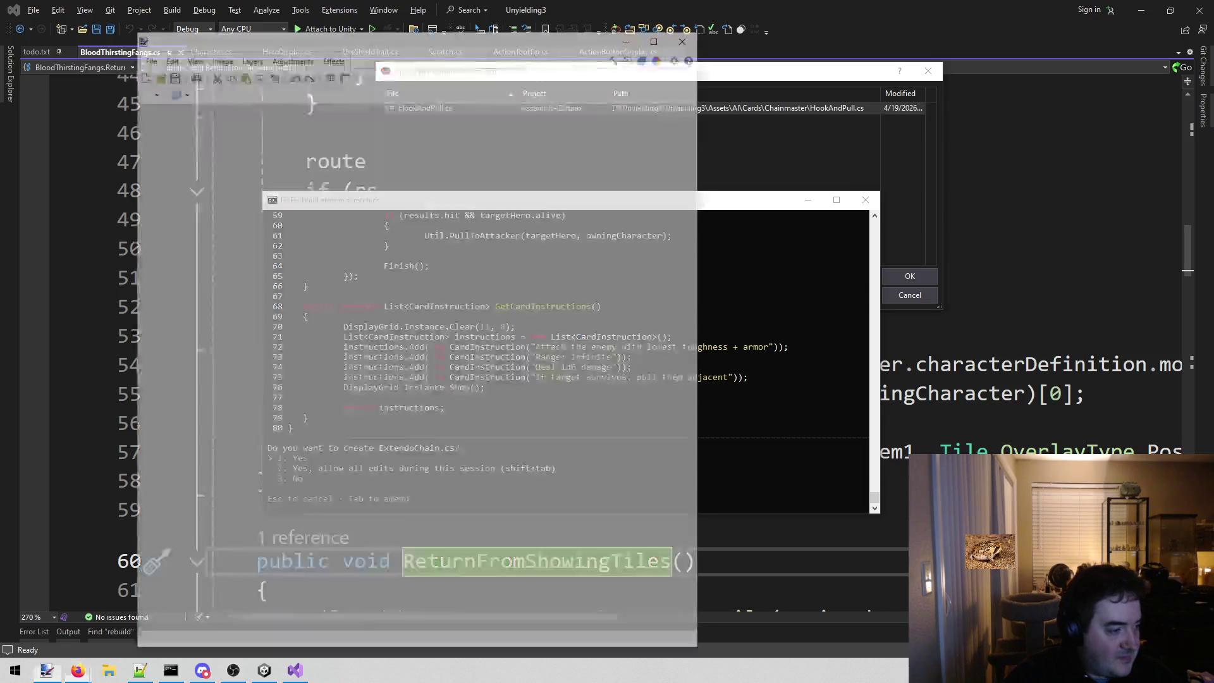
key("ctrl+v")
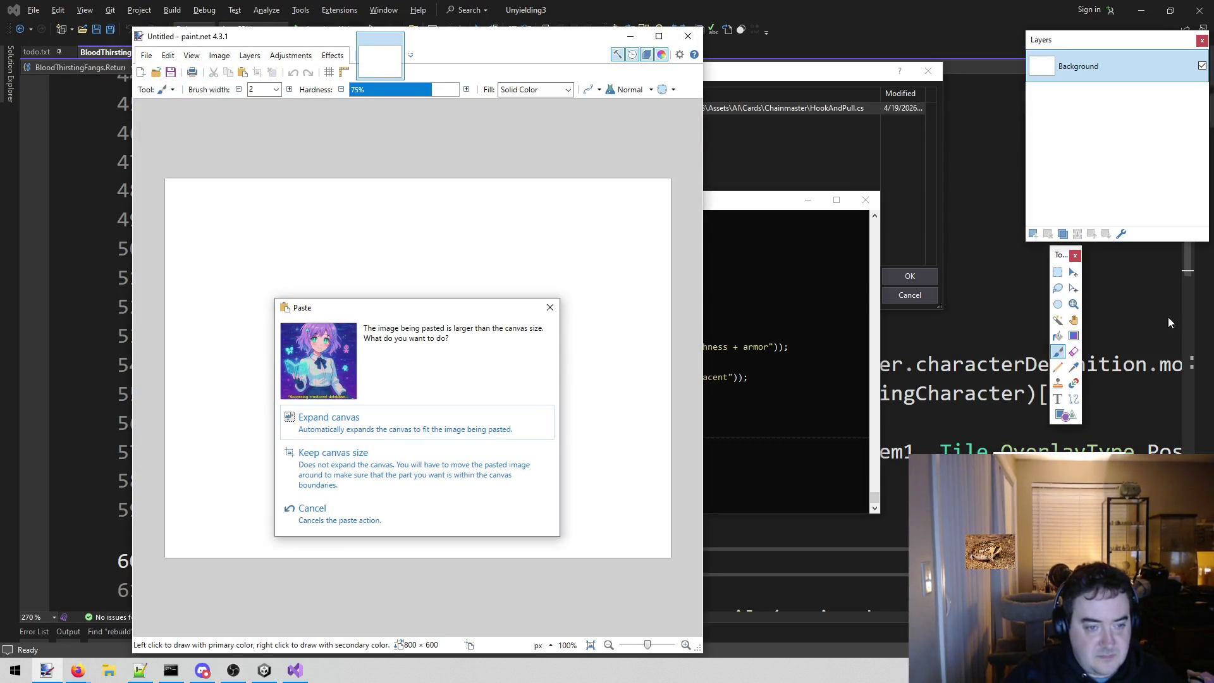
left_click(486, 423)
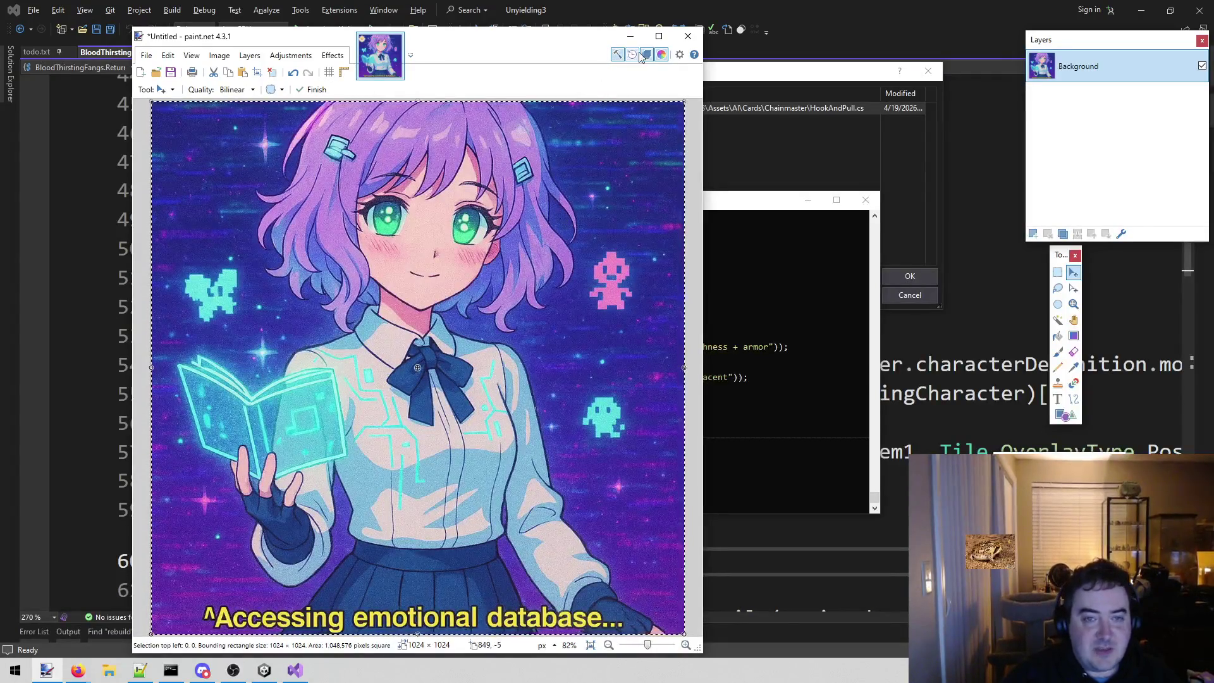
left_click(688, 39)
left_click(382, 435)
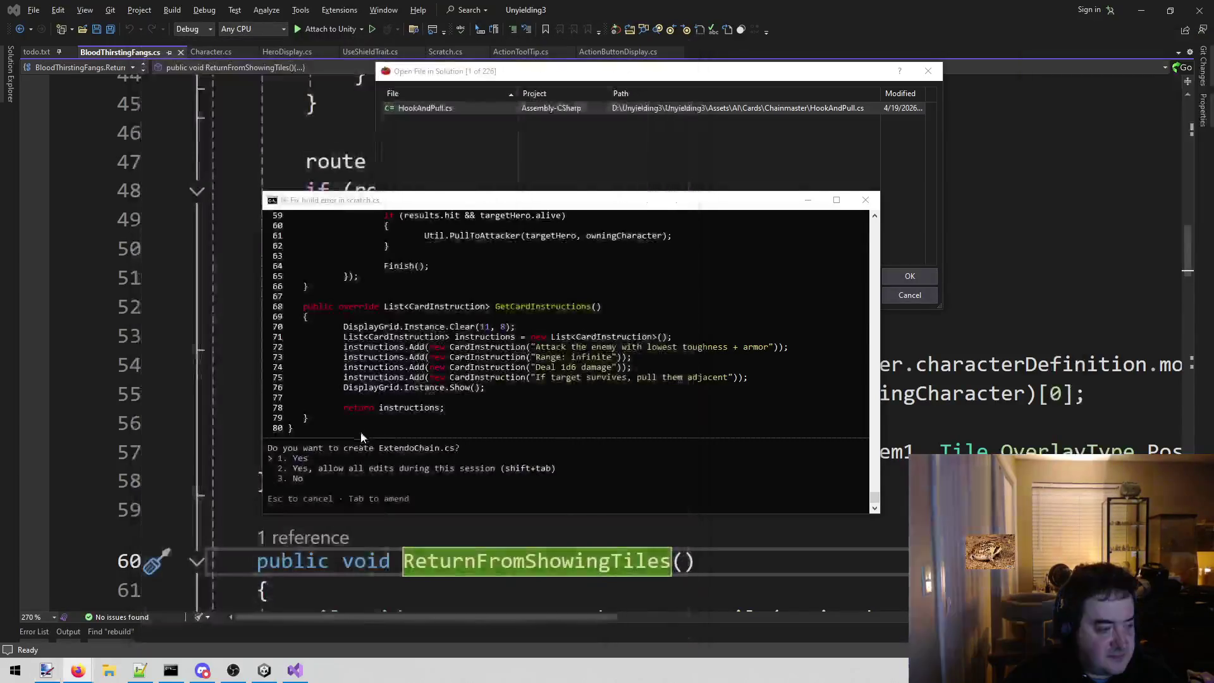
scroll(597, 392, "up", 5)
scroll(597, 391, "up", 5)
scroll(597, 392, "up", 6)
scroll(602, 352, "up", 2)
scroll(602, 357, "up", 1)
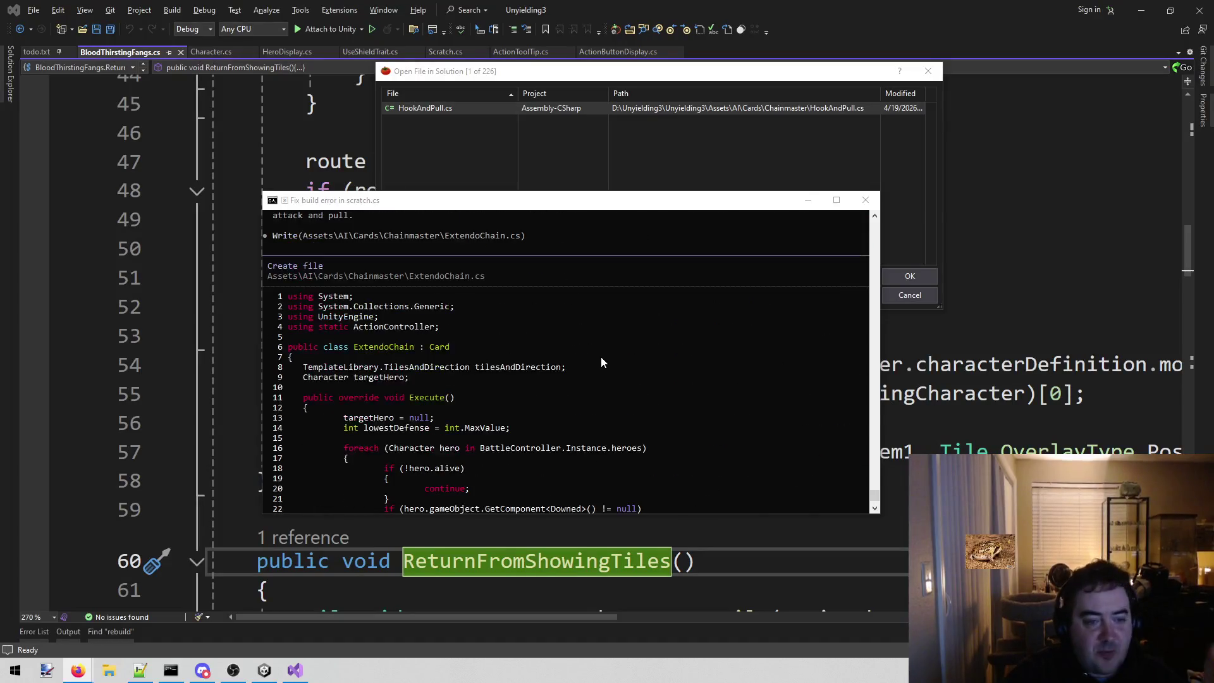
scroll(600, 362, "up", 1)
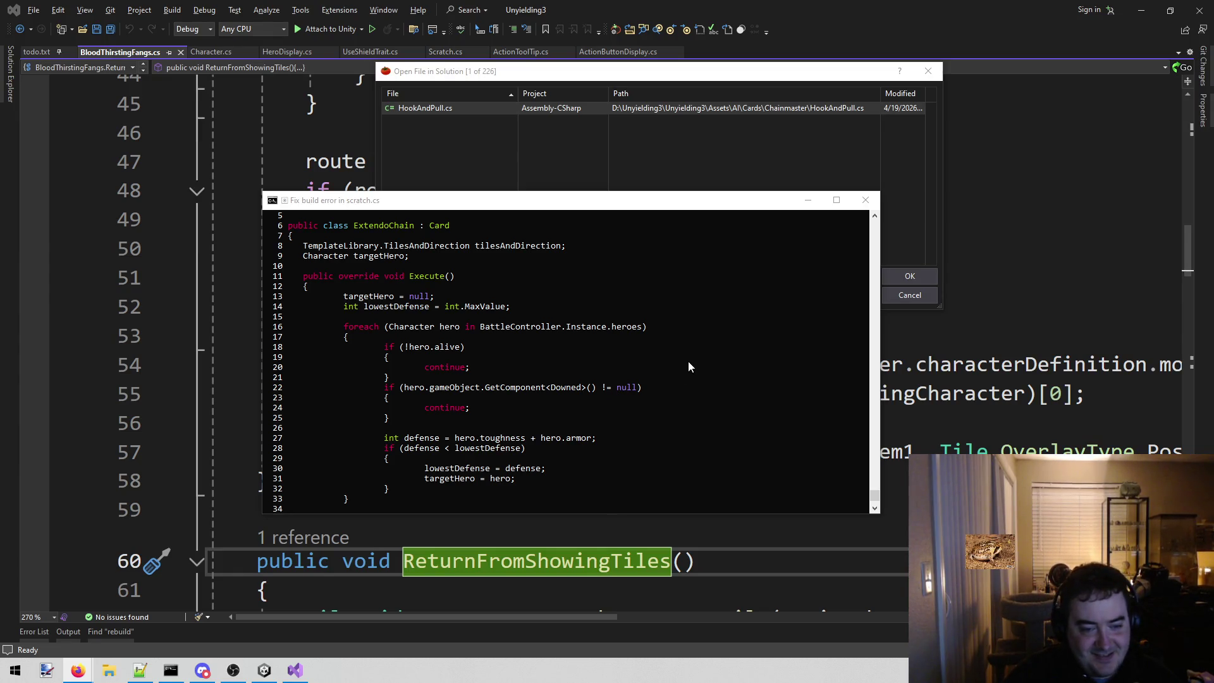
scroll(688, 367, "down", 1)
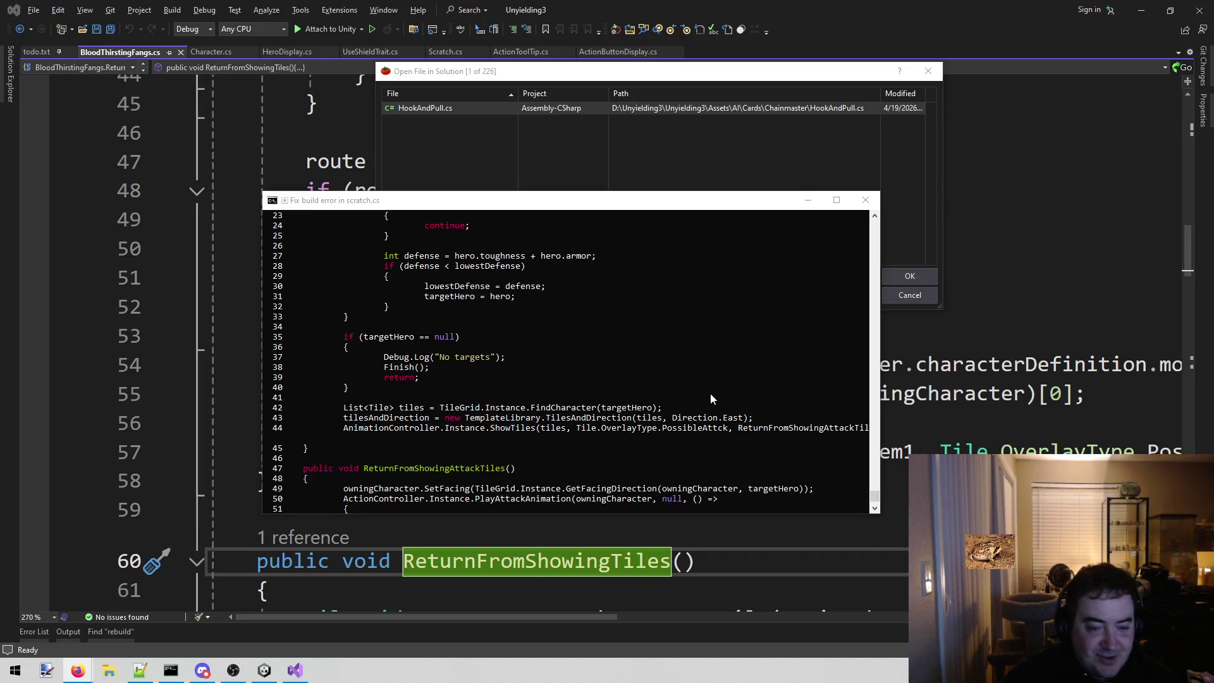
scroll(710, 392, "down", 4)
scroll(701, 406, "down", 3)
scroll(691, 424, "down", 3)
scroll(687, 429, "down", 3)
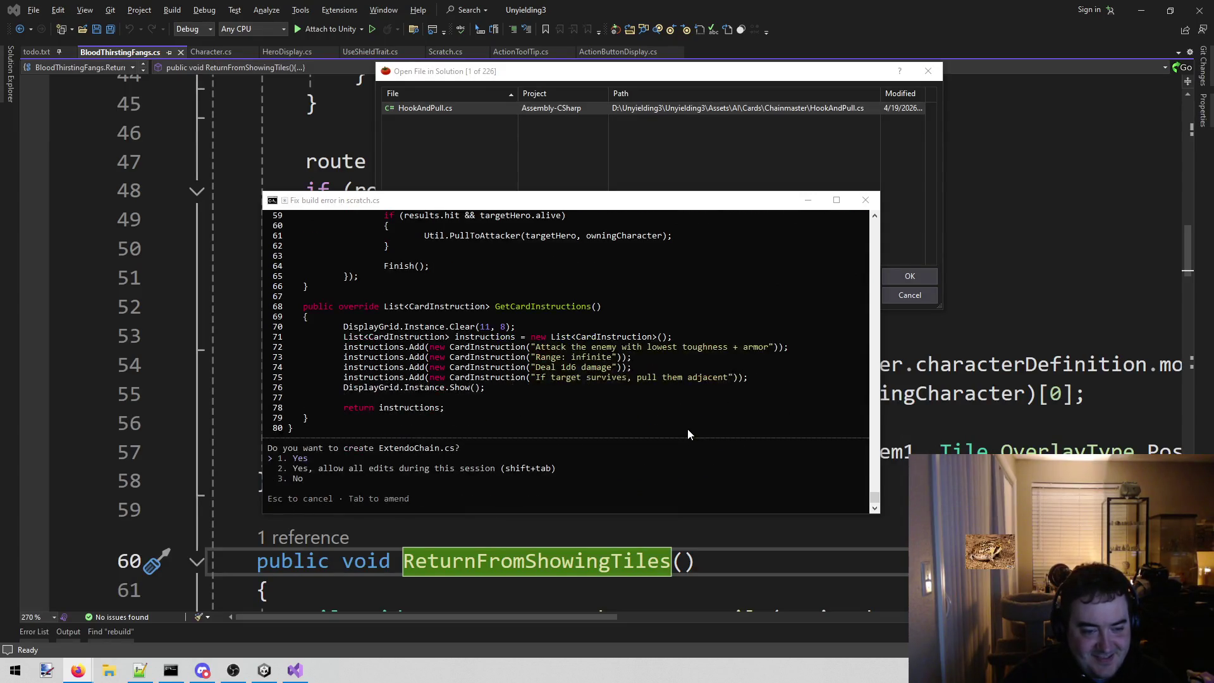
scroll(688, 429, "up", 3)
scroll(688, 430, "up", 2)
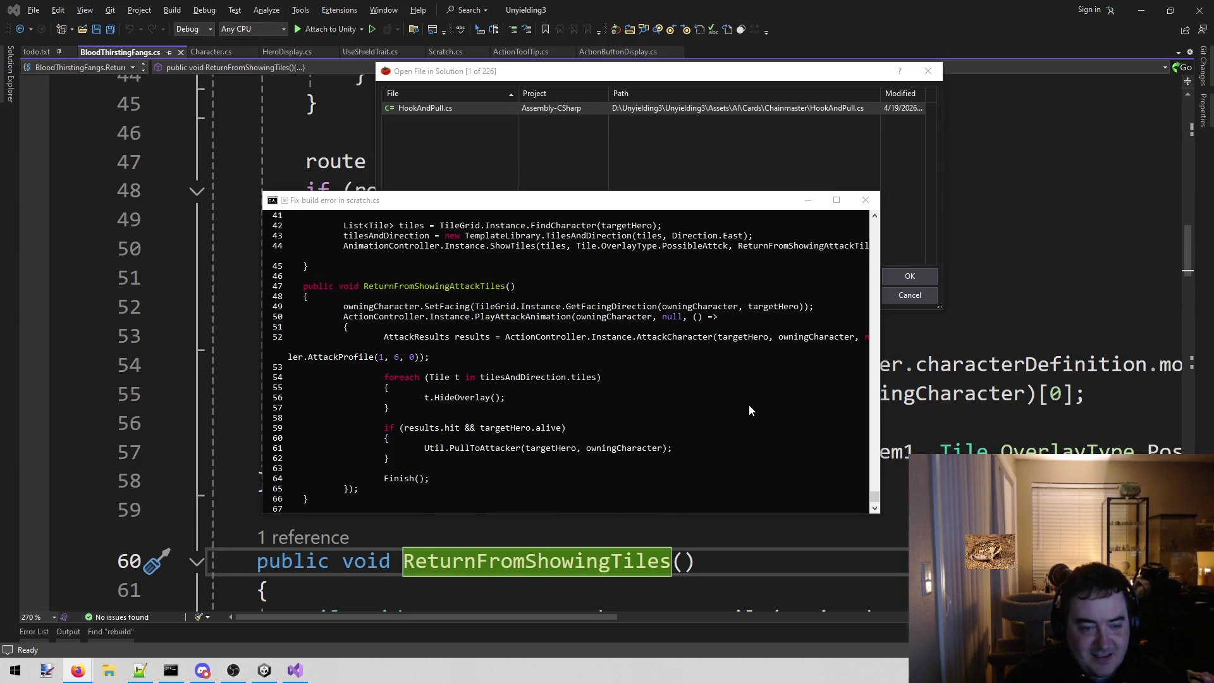
scroll(748, 405, "up", 2)
scroll(748, 404, "up", 3)
scroll(747, 404, "up", 3)
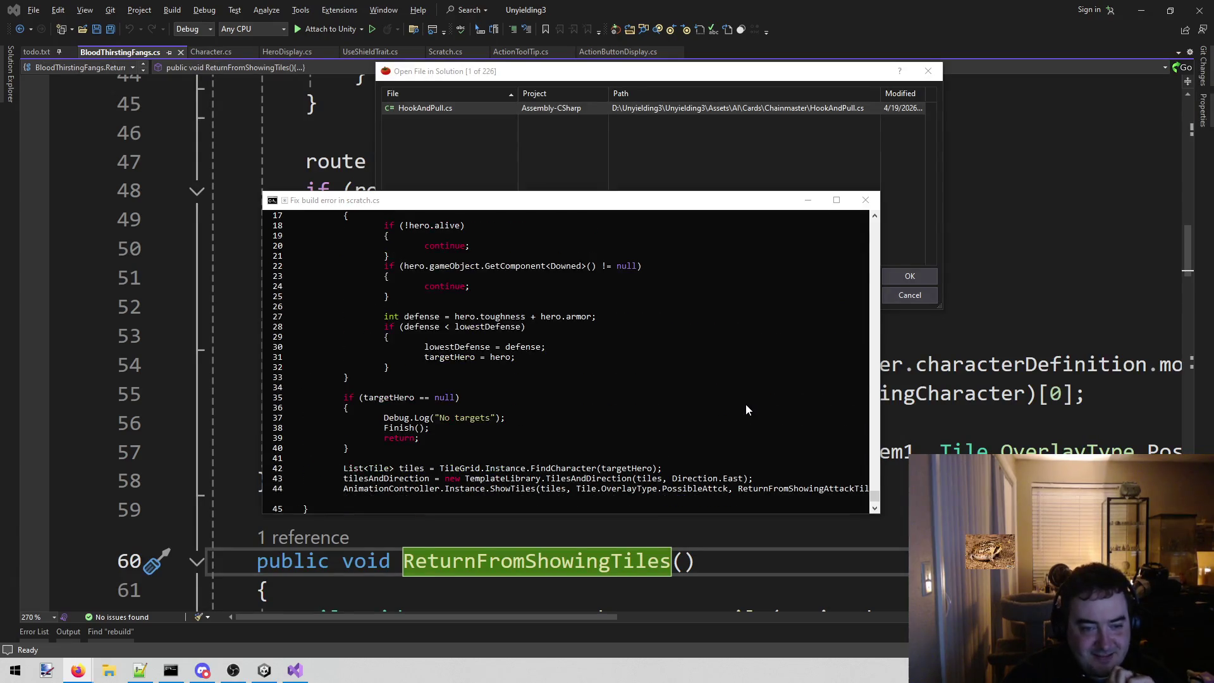
scroll(745, 404, "up", 3)
scroll(746, 403, "down", 4)
scroll(737, 409, "down", 4)
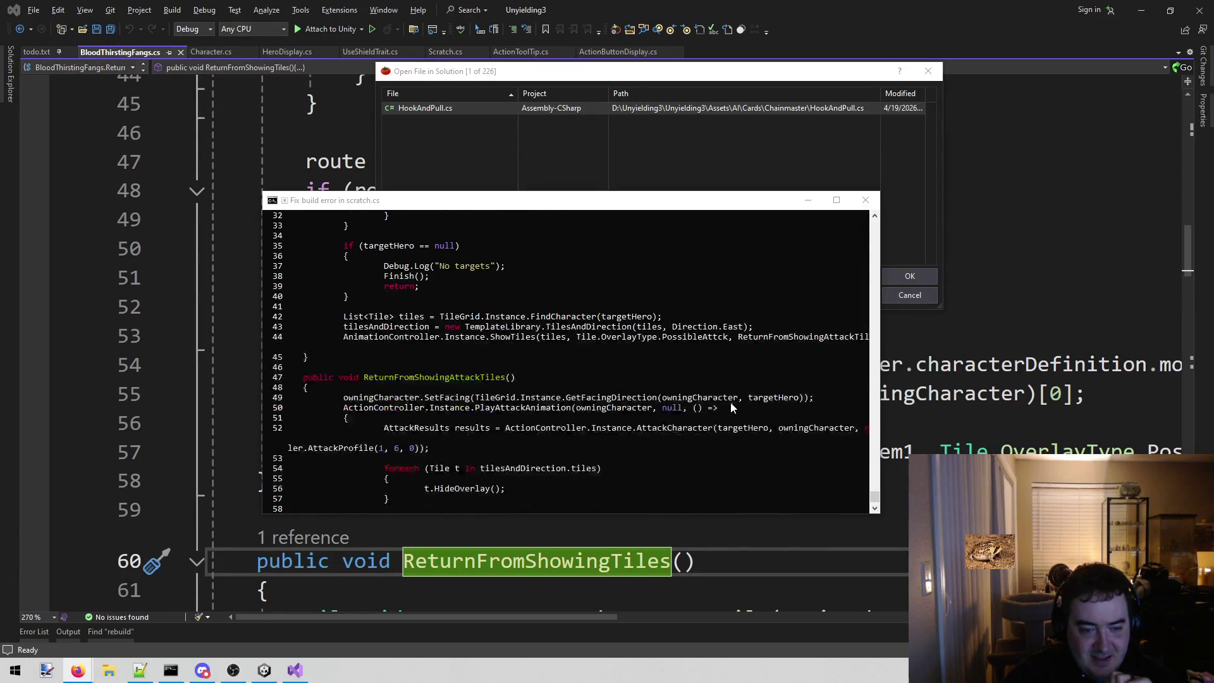
scroll(731, 401, "down", 2)
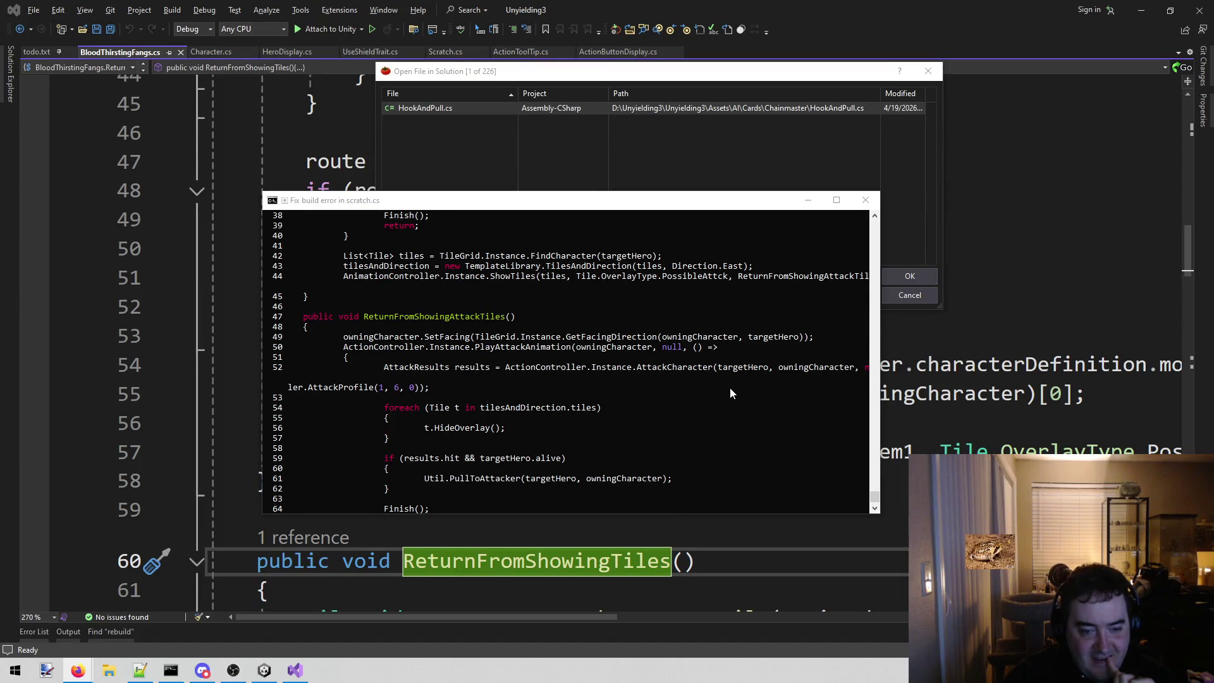
scroll(730, 388, "down", 2)
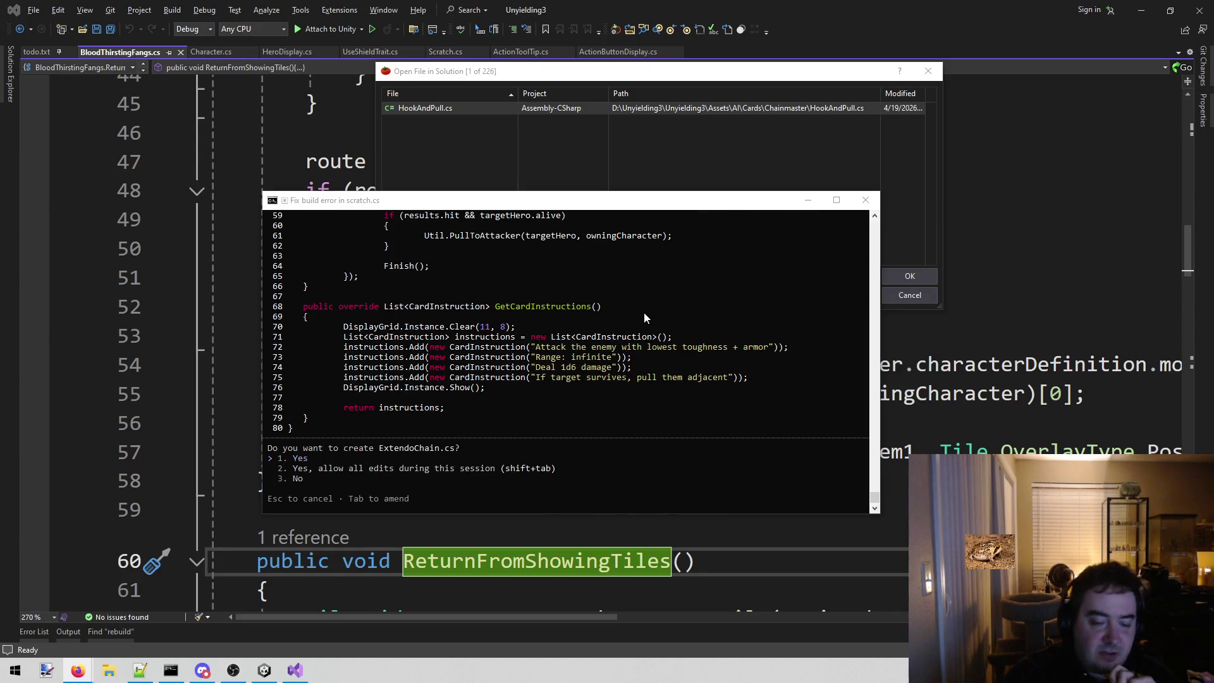
left_click(536, 199)
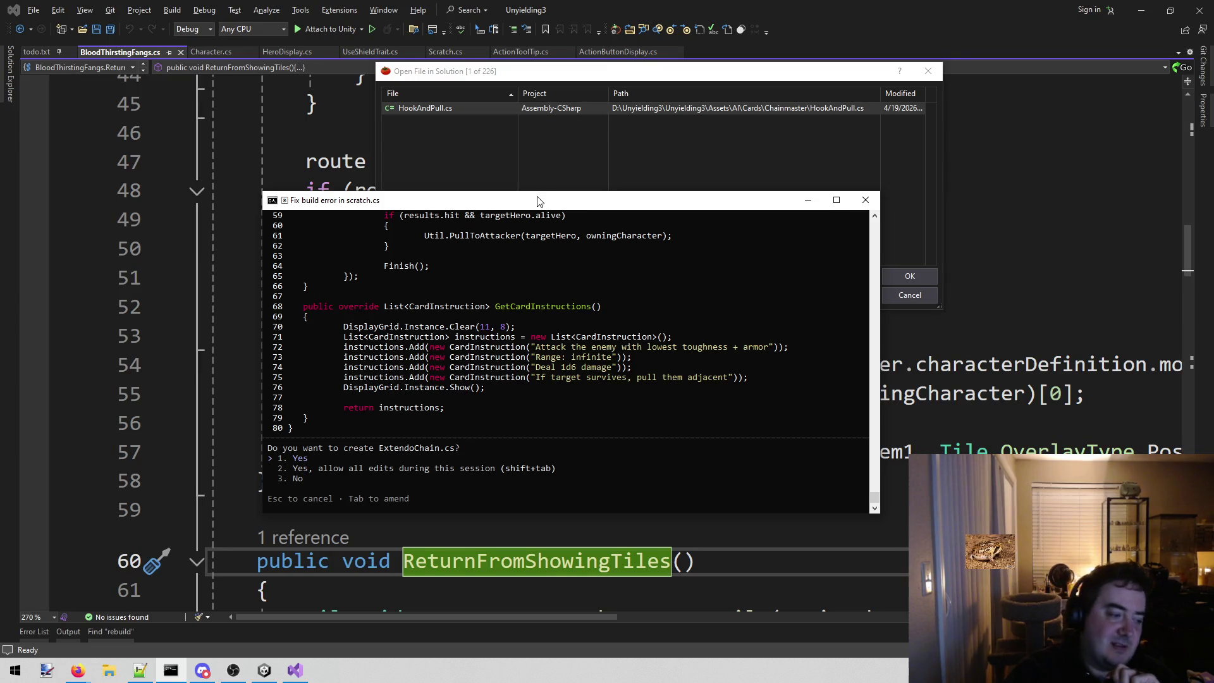
- Approve writing ExtendoChain.cs and switch over to the Unity editor
key("Return")
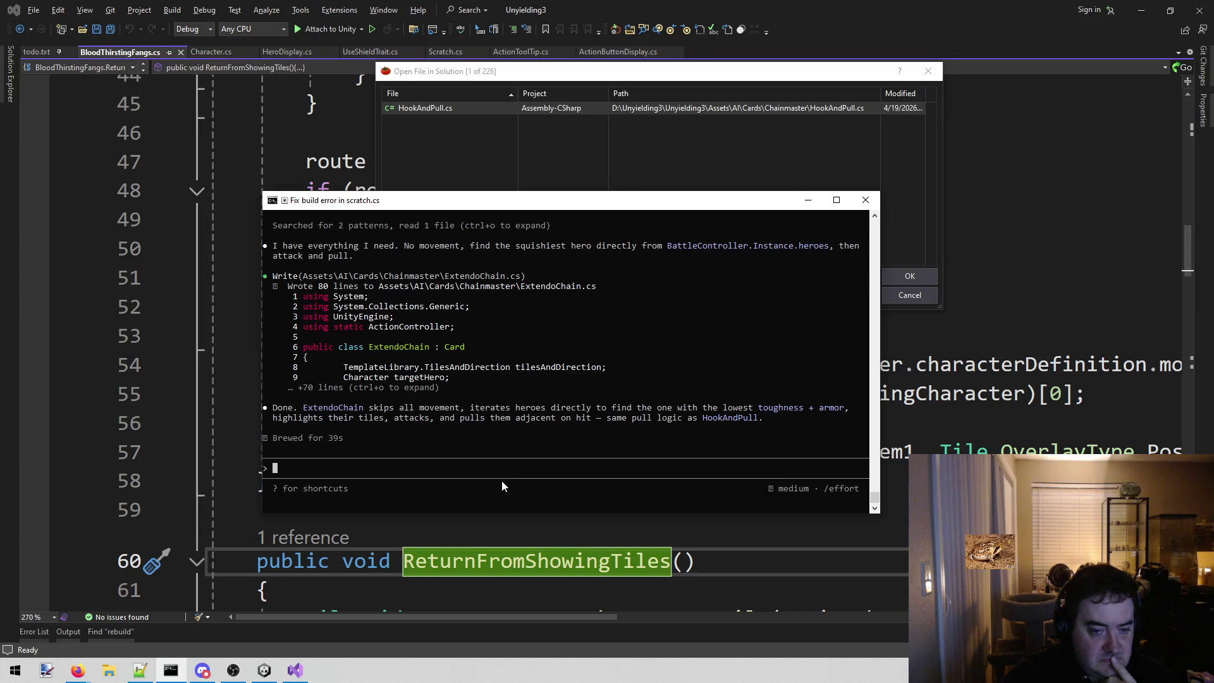
left_click(283, 677)
left_click(274, 676)
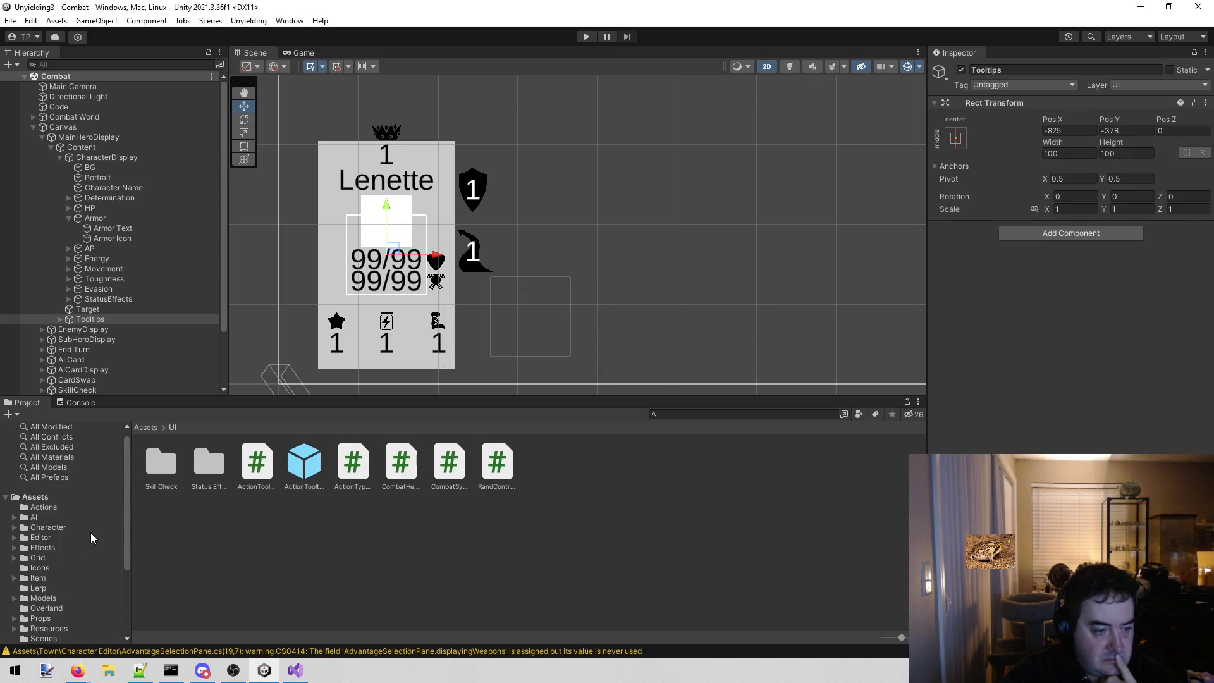
- Browse to Assets > AI > Cards > Chainmaster and select the ChainWhirl card asset
left_click(71, 526)
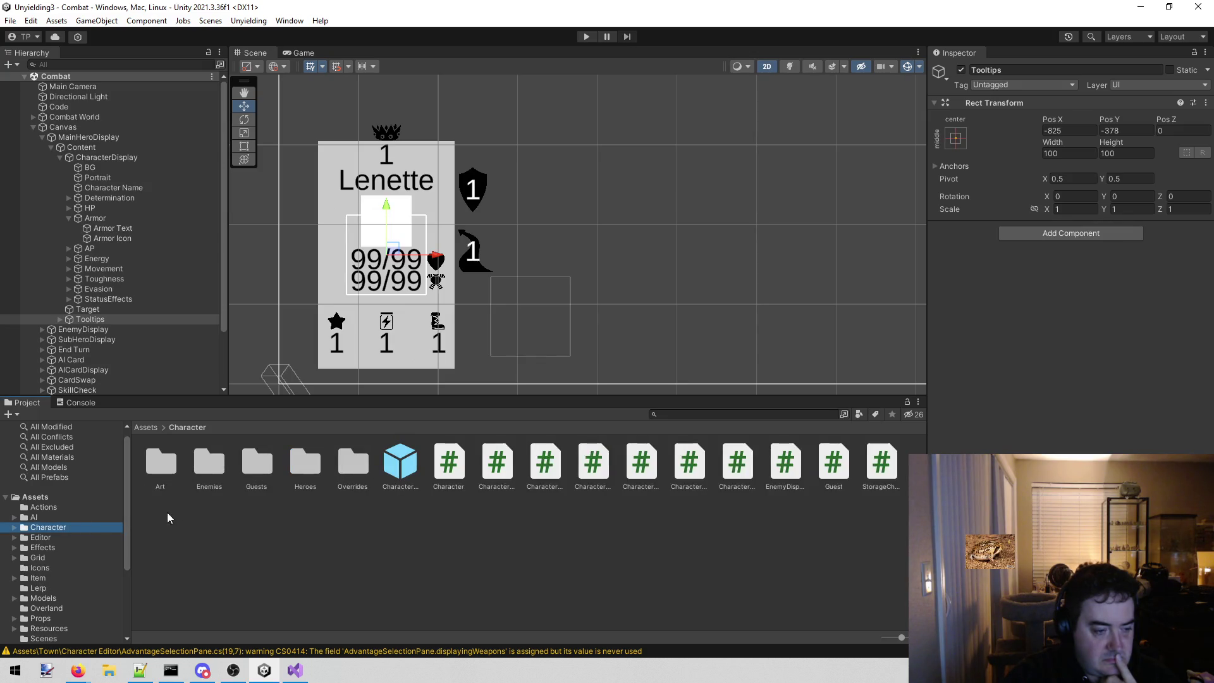
left_click(48, 514)
double_click(218, 463)
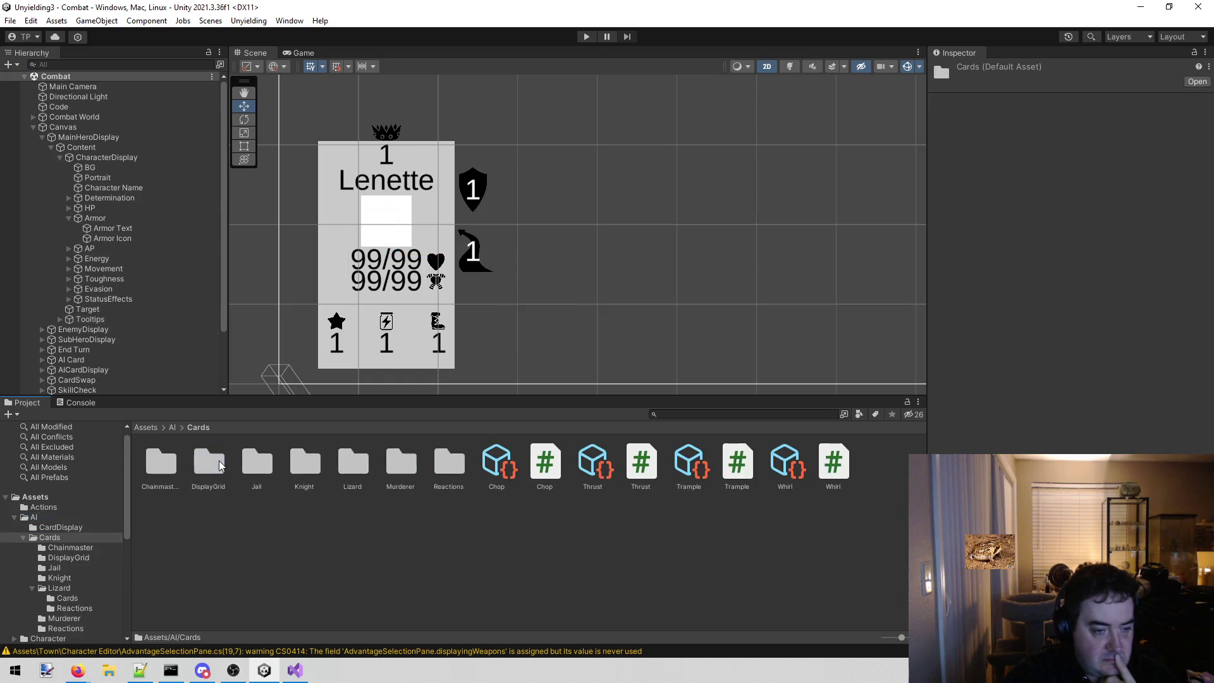
double_click(146, 455)
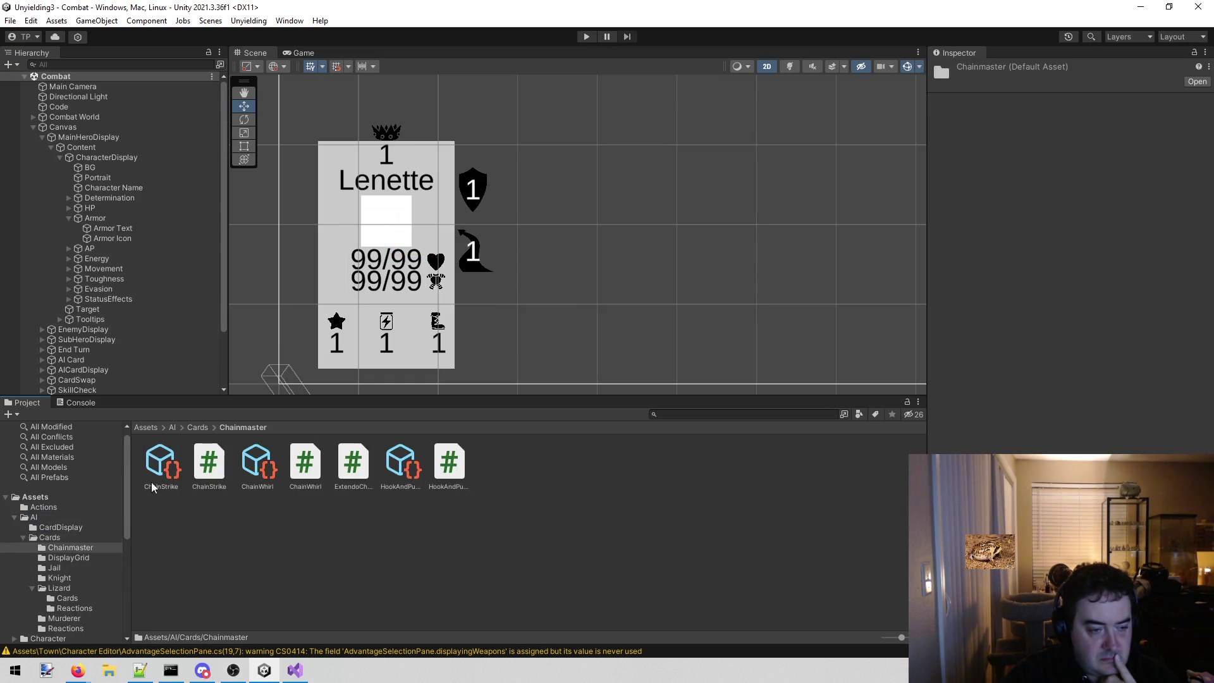
left_click(172, 537)
left_click(245, 460)
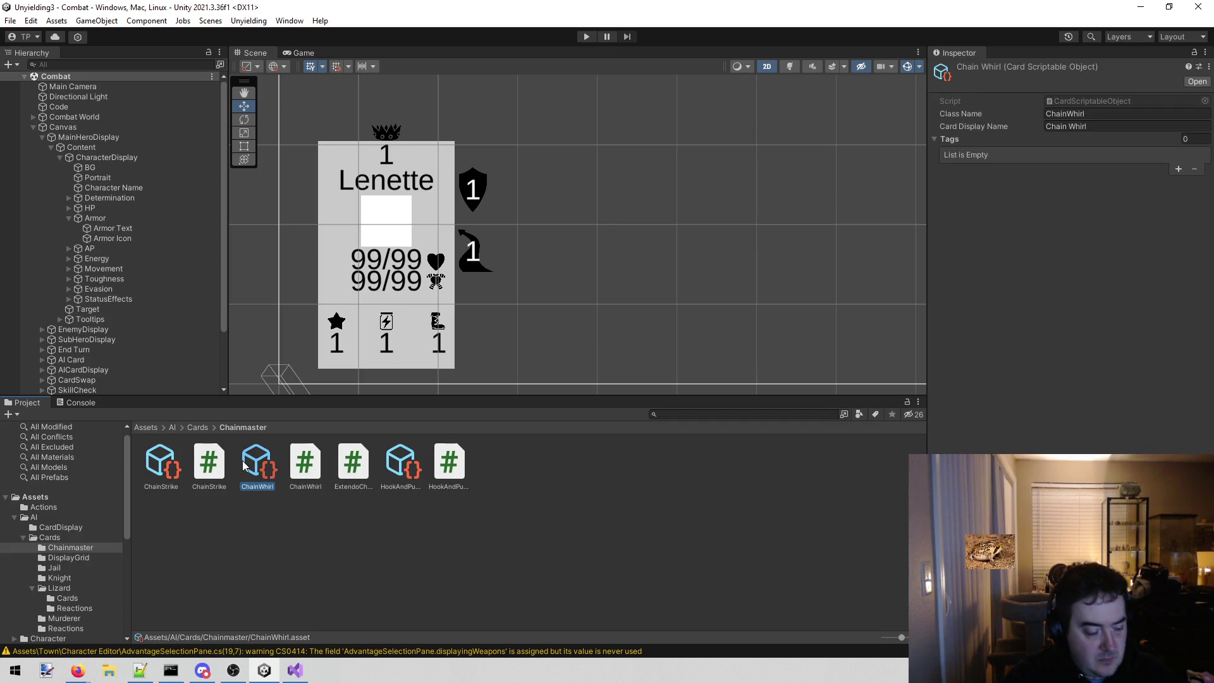
- Duplicate ChainWhirl and rename the copy to ExtendoChain
key("ctrl+d")
left_click(400, 462)
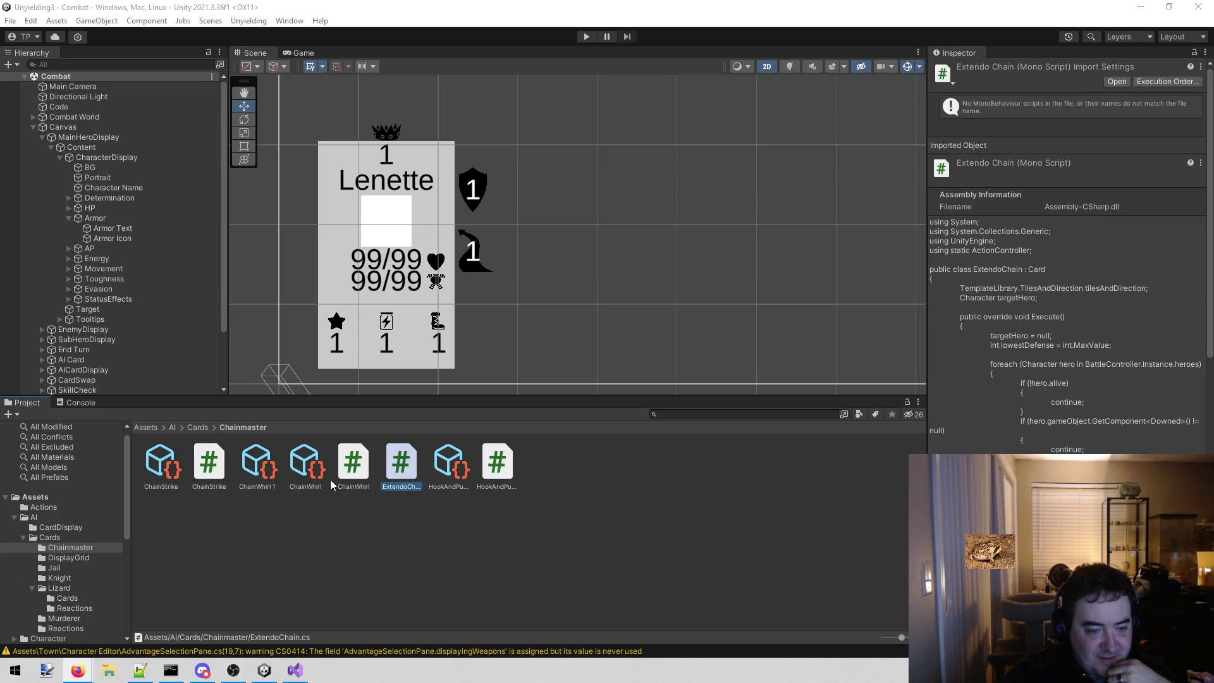
left_click(395, 486)
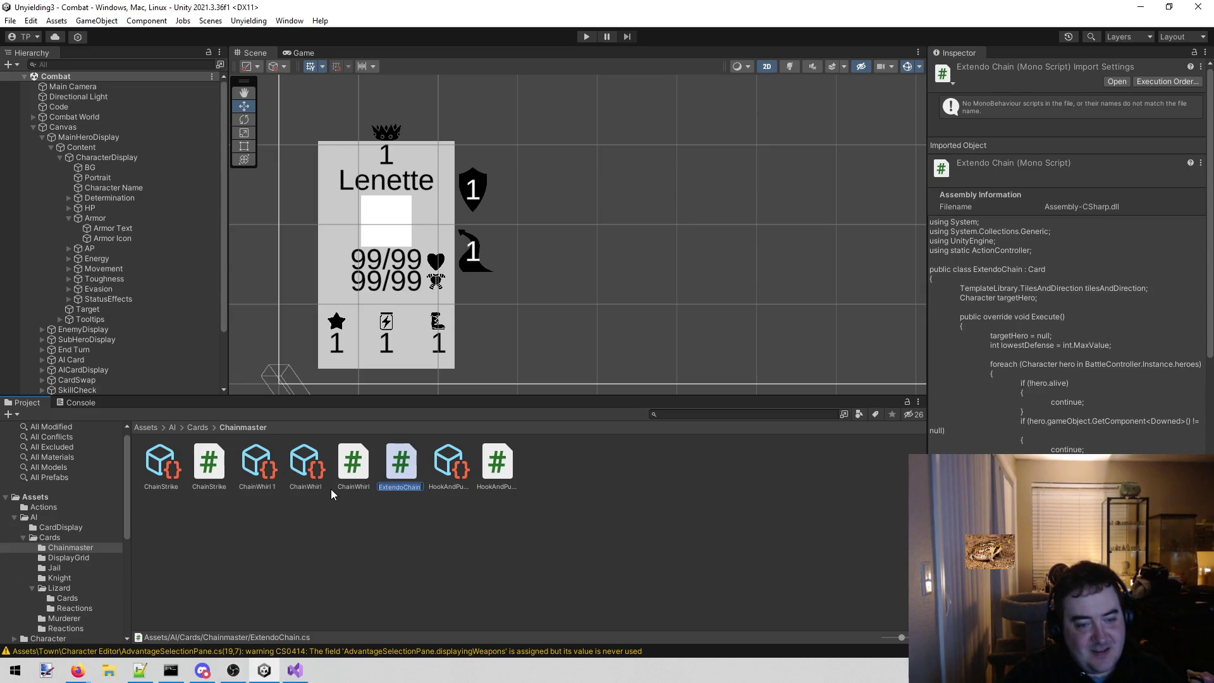
left_click(262, 488)
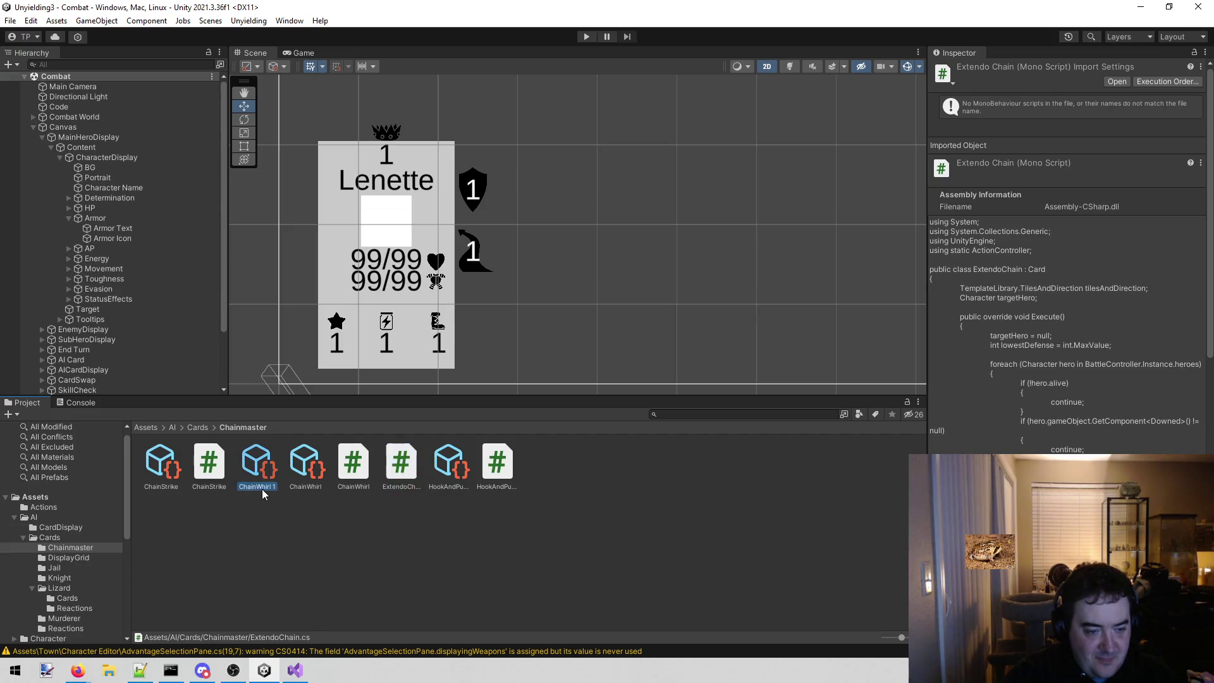
left_click(252, 485)
type("ExtendoChain")
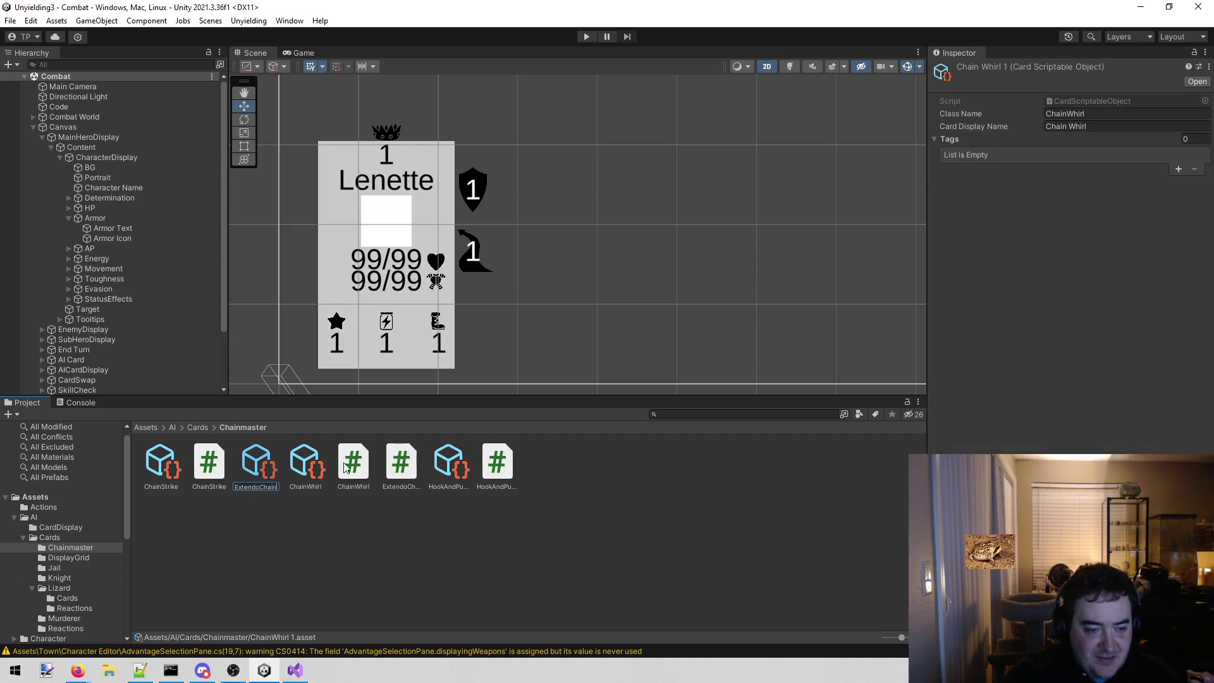
key("Return")
- Set the asset's Class Name to ExtendoChain and Card Display Name to Extendo Chain
left_click(1138, 114)
type("ExtendoChain")
left_click(1133, 126)
type("ExtendoChain")
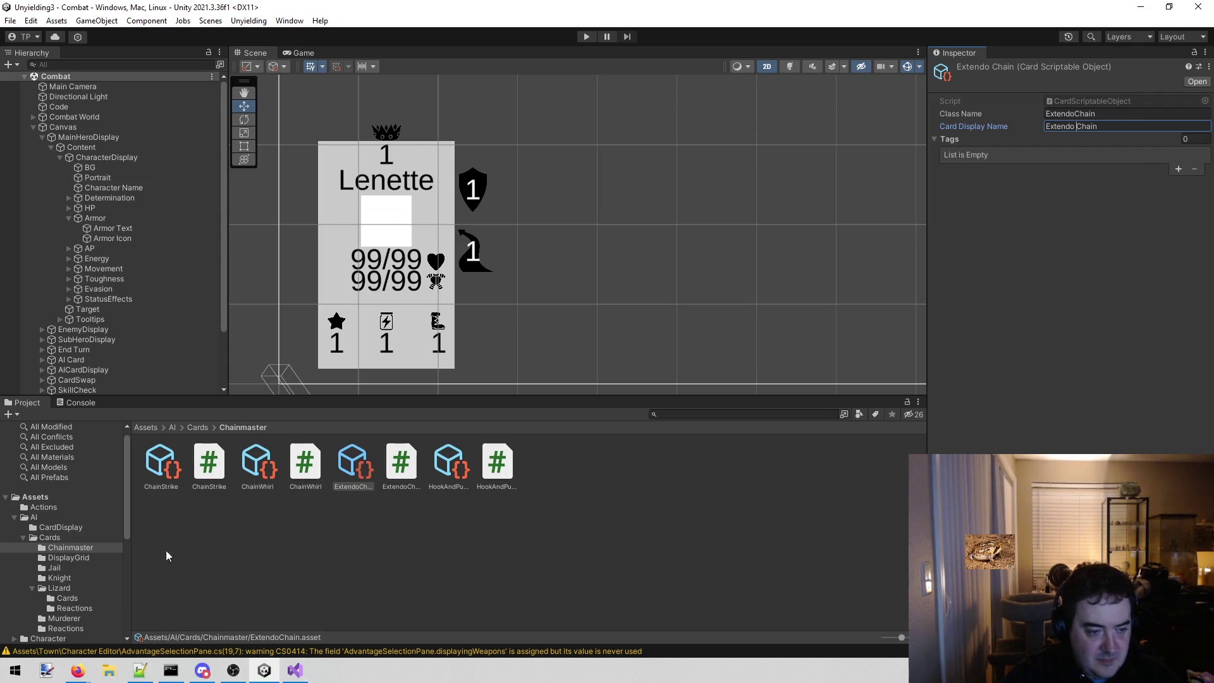
scroll(66, 547, "down", 2)
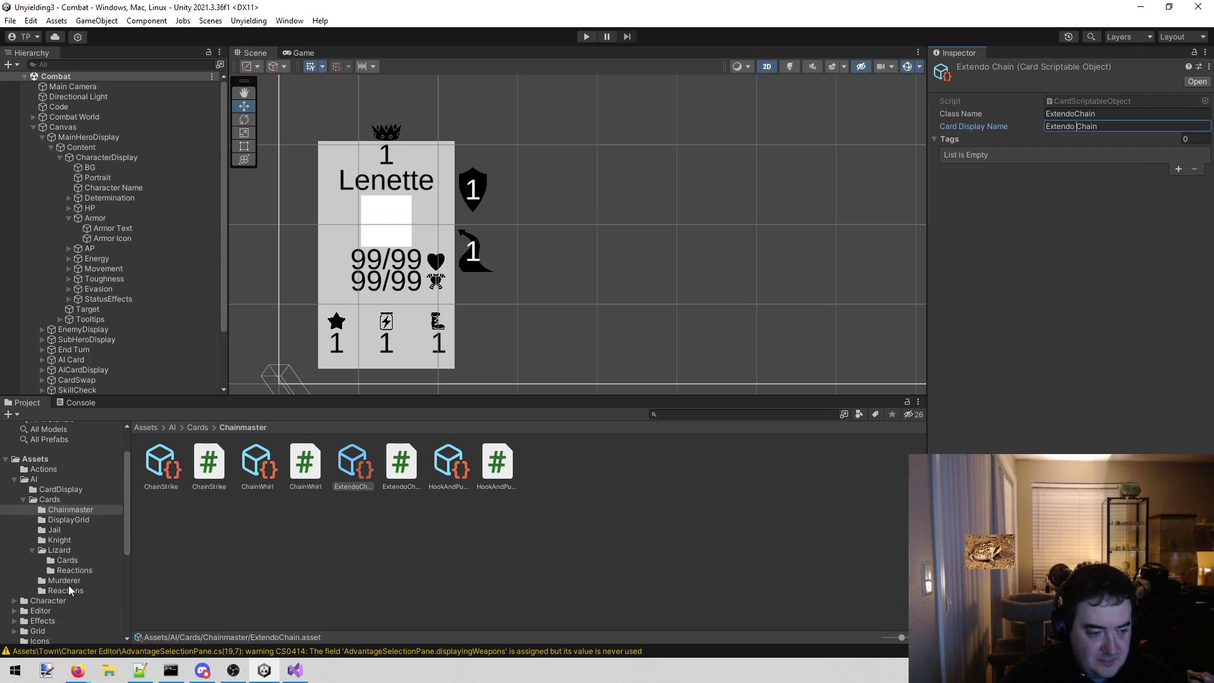
- Select the Chainmaster enemy under Enemies and add a seventh card list entry
left_click(72, 600)
double_click(210, 458)
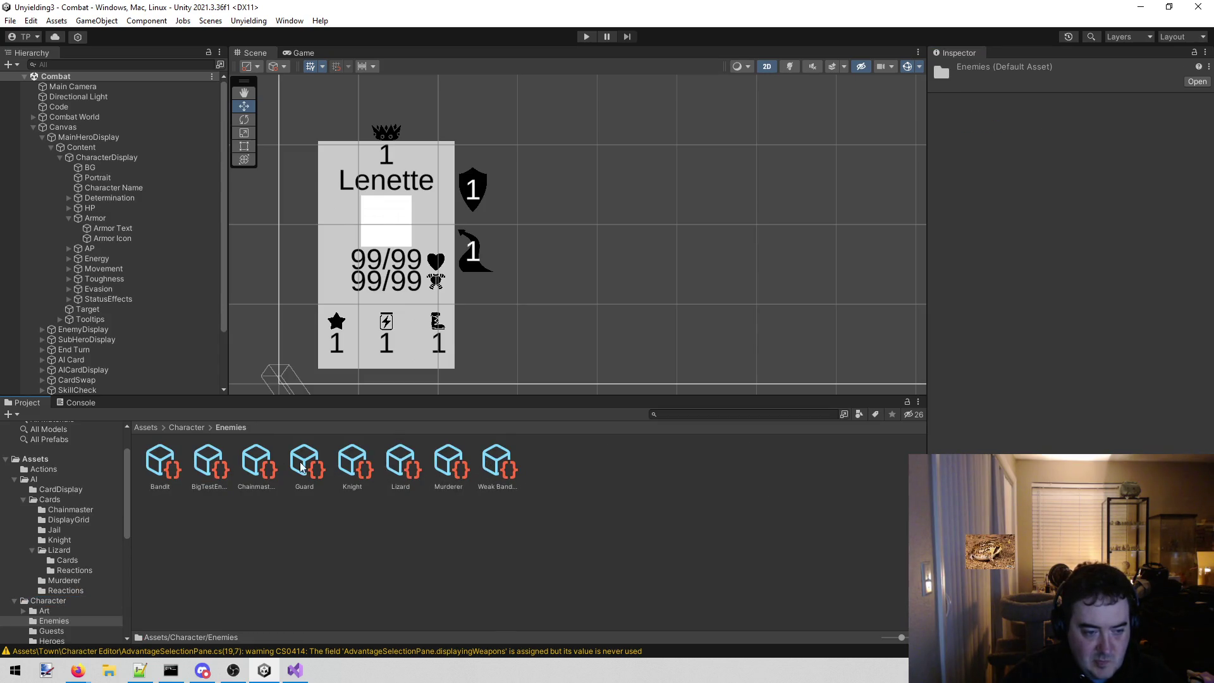
left_click(254, 463)
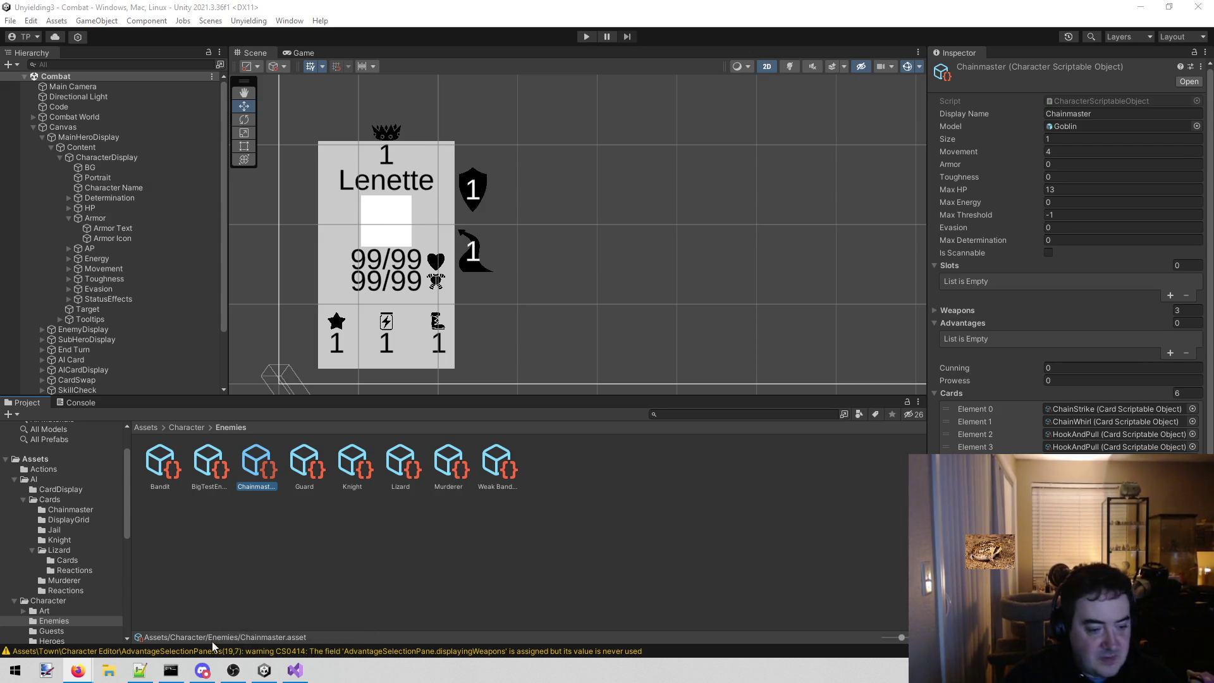
mouse_move(265, 670)
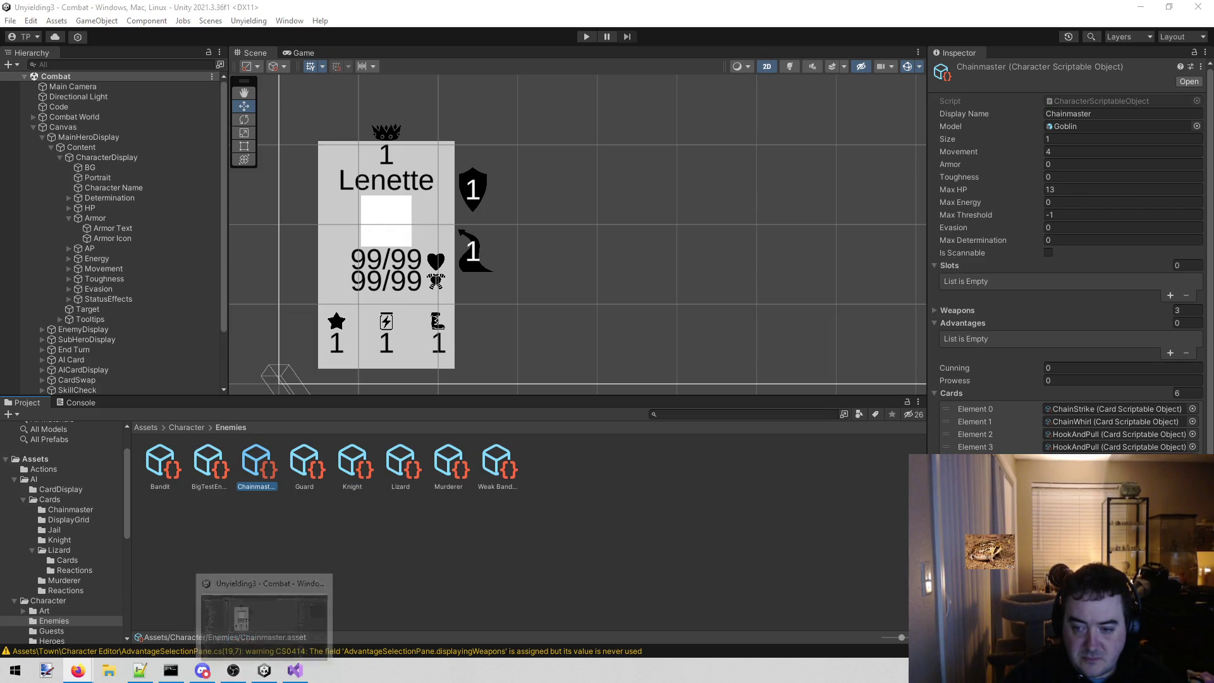
left_click(264, 671)
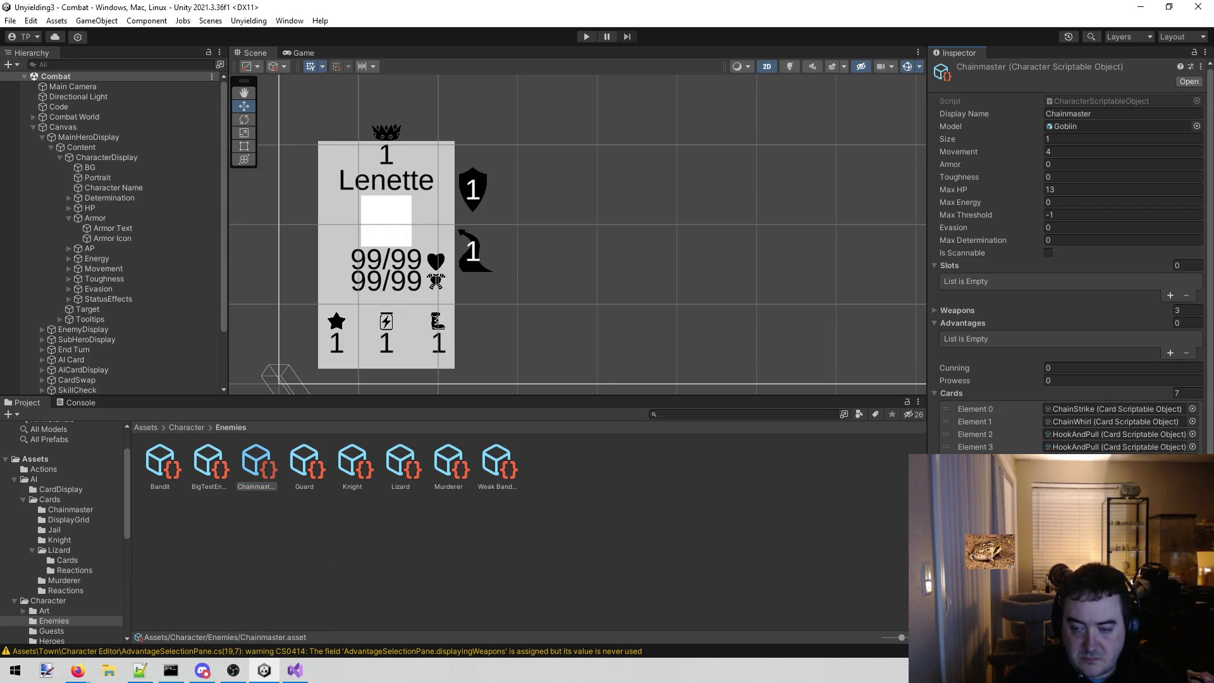
- Assign the Extendo card to Chainmaster's new list entry via the object picker
left_click(1193, 485)
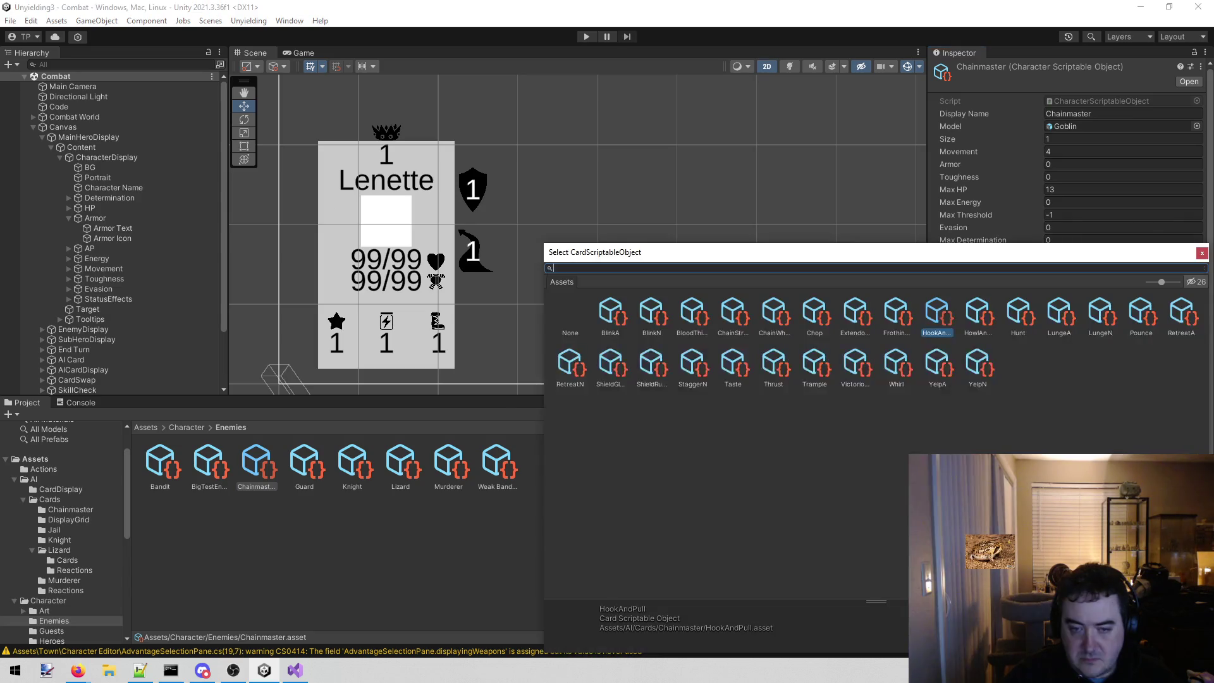
type("ext")
double_click(611, 313)
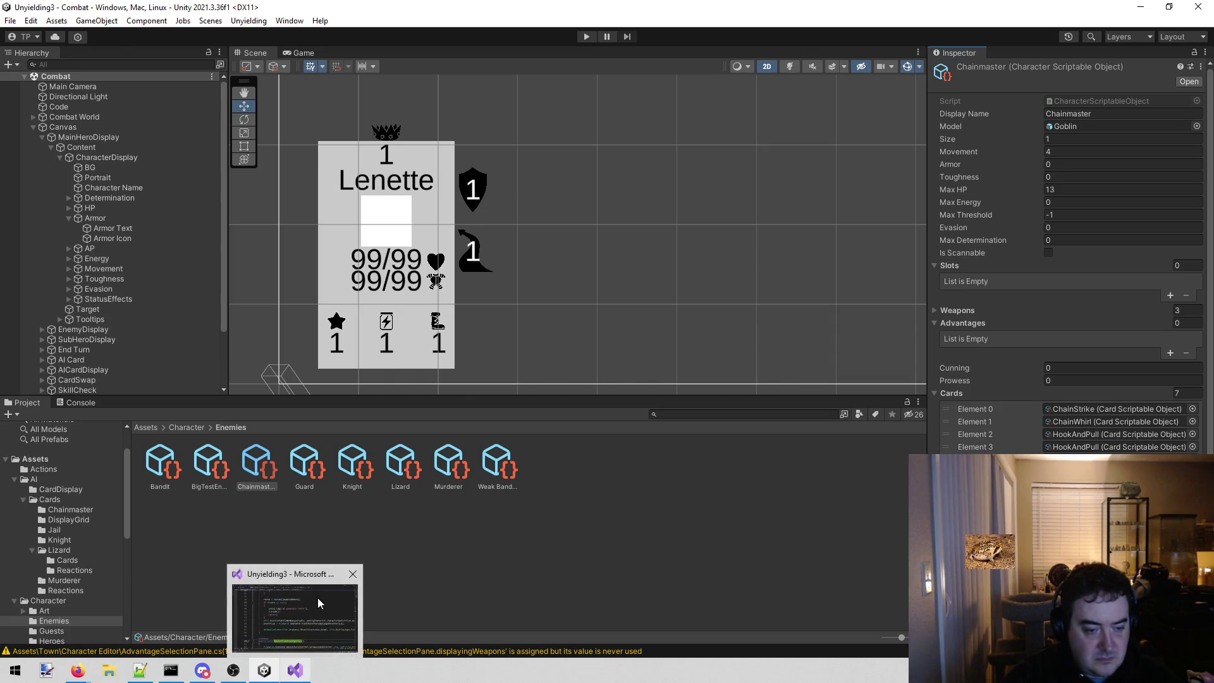
- Switch back to Visual Studio with BloodThirstingFangs.cs in focus
mouse_move(295, 671)
left_click(296, 618)
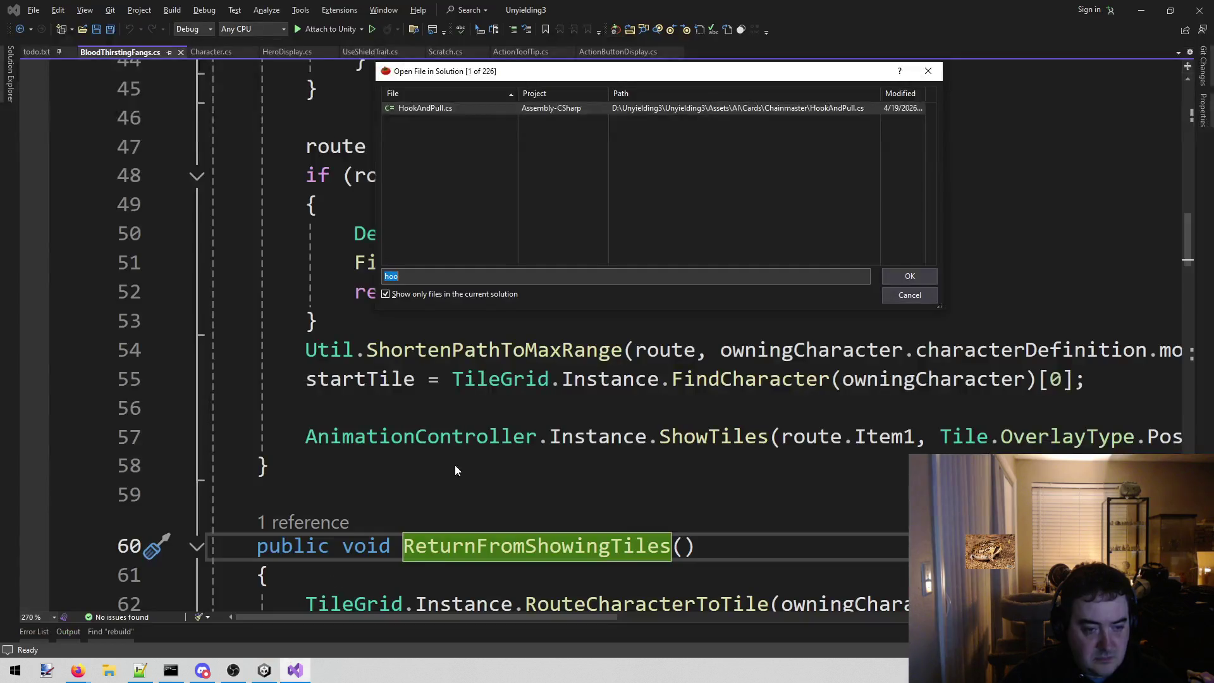
left_click(938, 71)
left_click(318, 204)
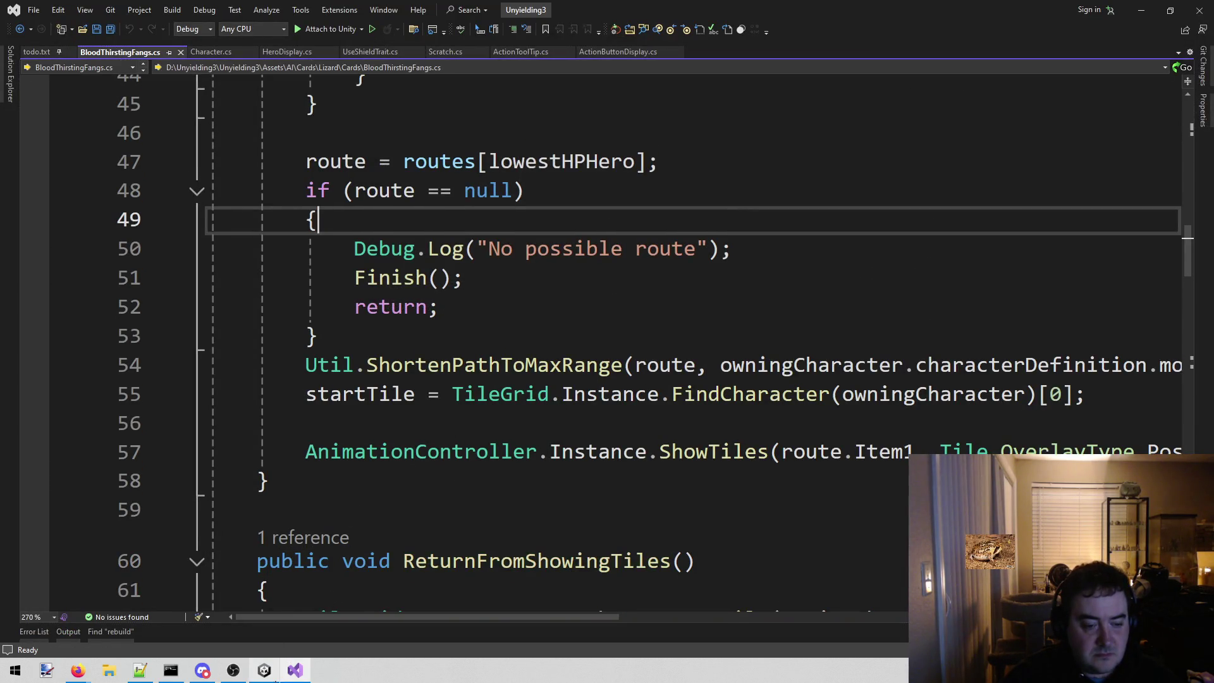
left_click(265, 671)
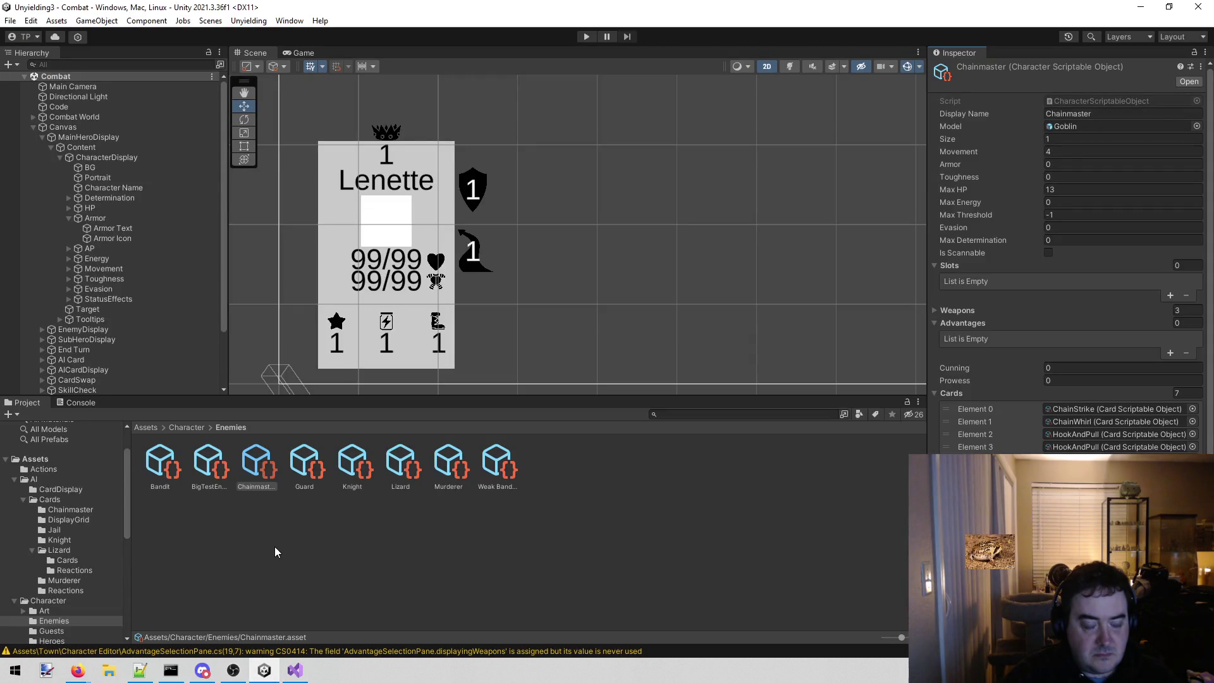
left_click(294, 671)
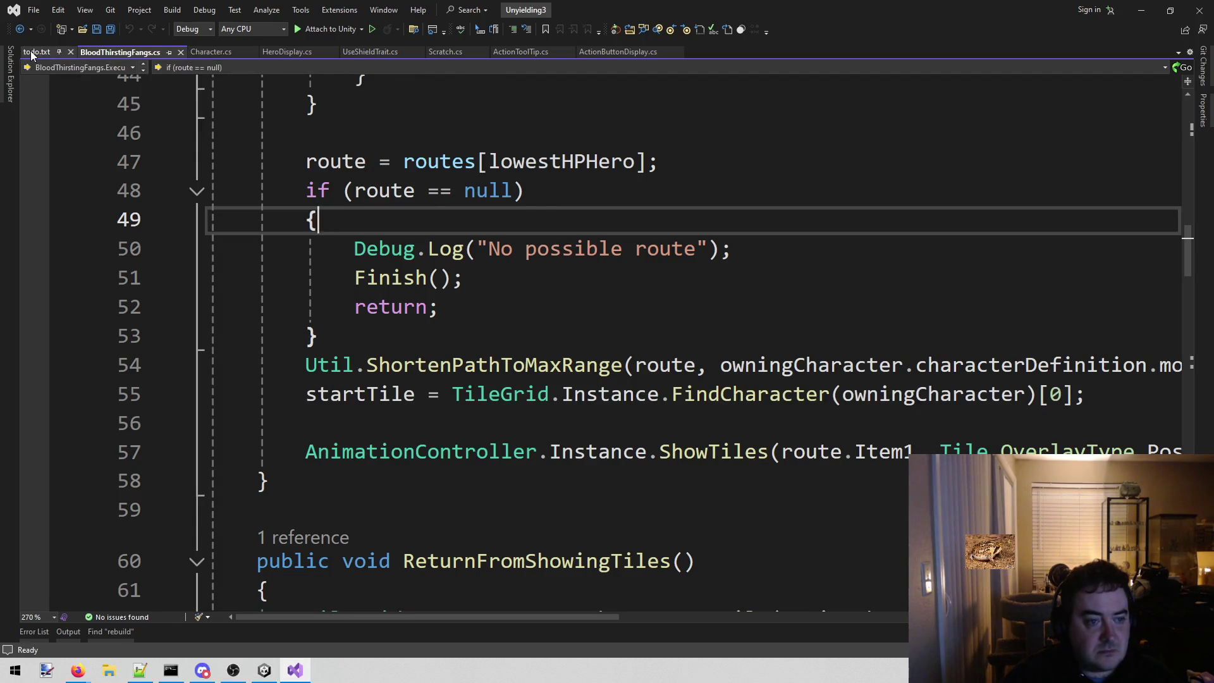
- Delete the Extendo chain entries and the Chainmaster heading line from todo.txt
left_click(34, 52)
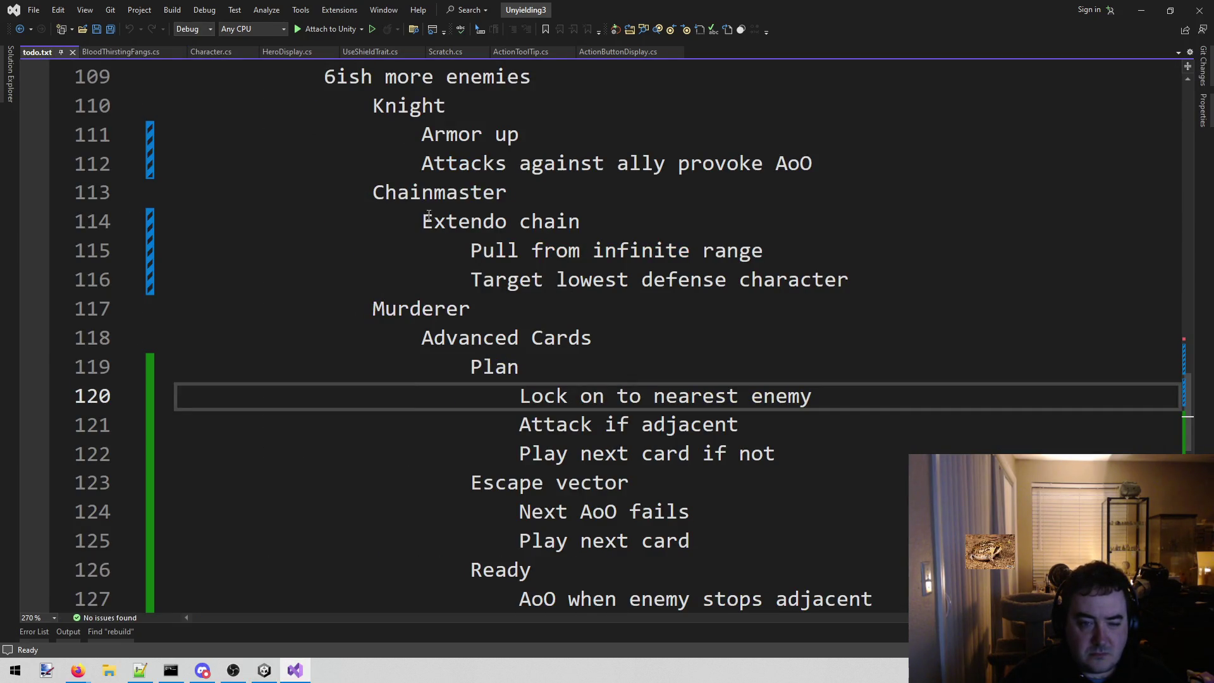
left_click_drag(850, 279, 203, 237)
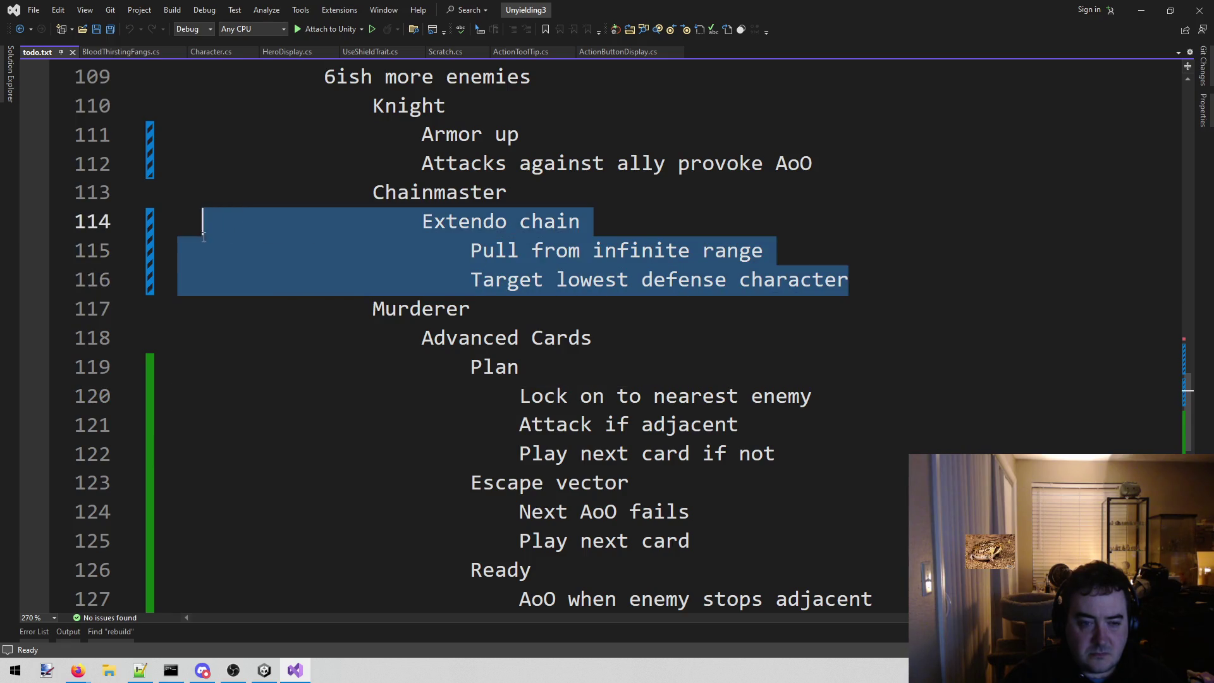
key("BackSpace")
key("BackSpace")
key("shift+Home")
key("BackSpace")
key("BackSpace")
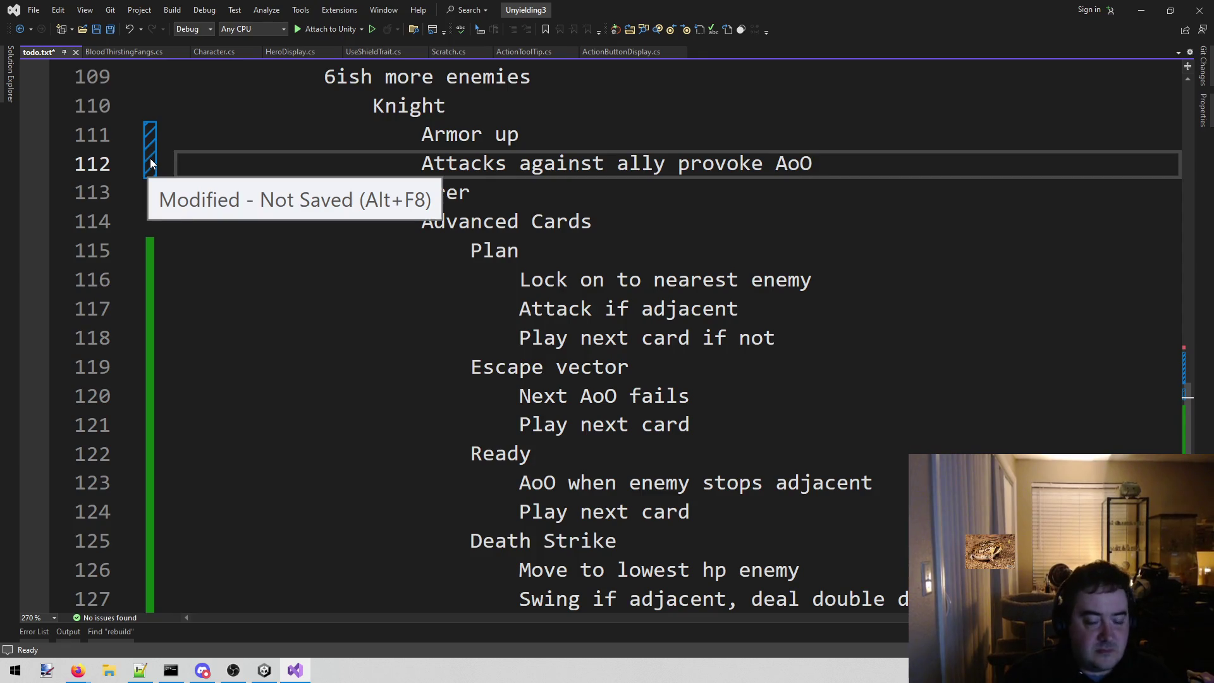
- Delete the 'Attack if adjacent' line, trim the next to 'Play next card', and save todo.txt
mouse_move(739, 309)
left_mouse_down()
mouse_move(379, 284)
mouse_move(63, 305)
left_mouse_up()
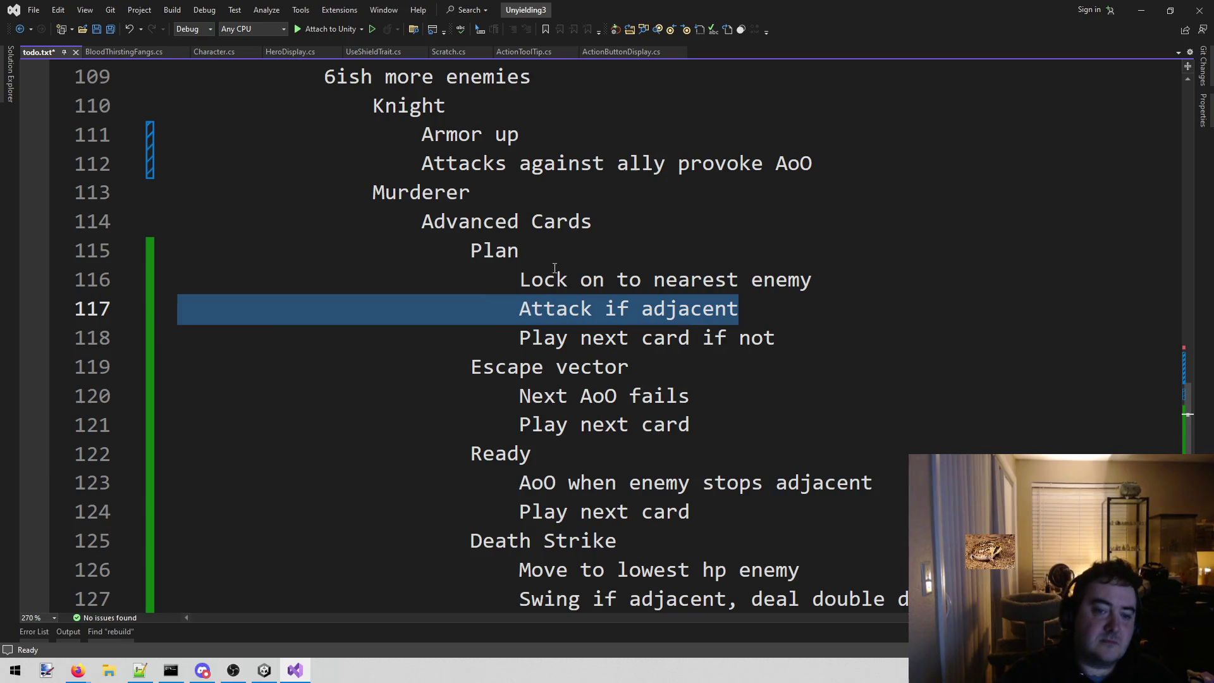
key("BackSpace")
key("BackSpace")
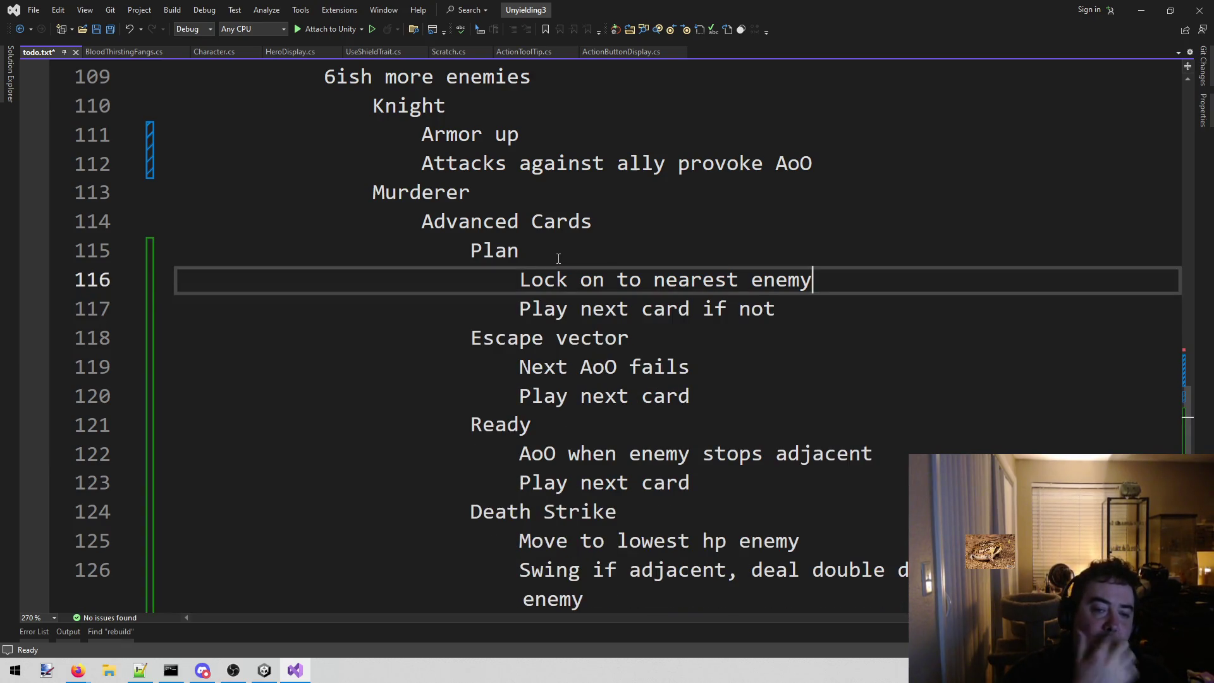
key("Down")
key("ctrl+shift+Left")
key("ctrl+shift+Left")
key("BackSpace")
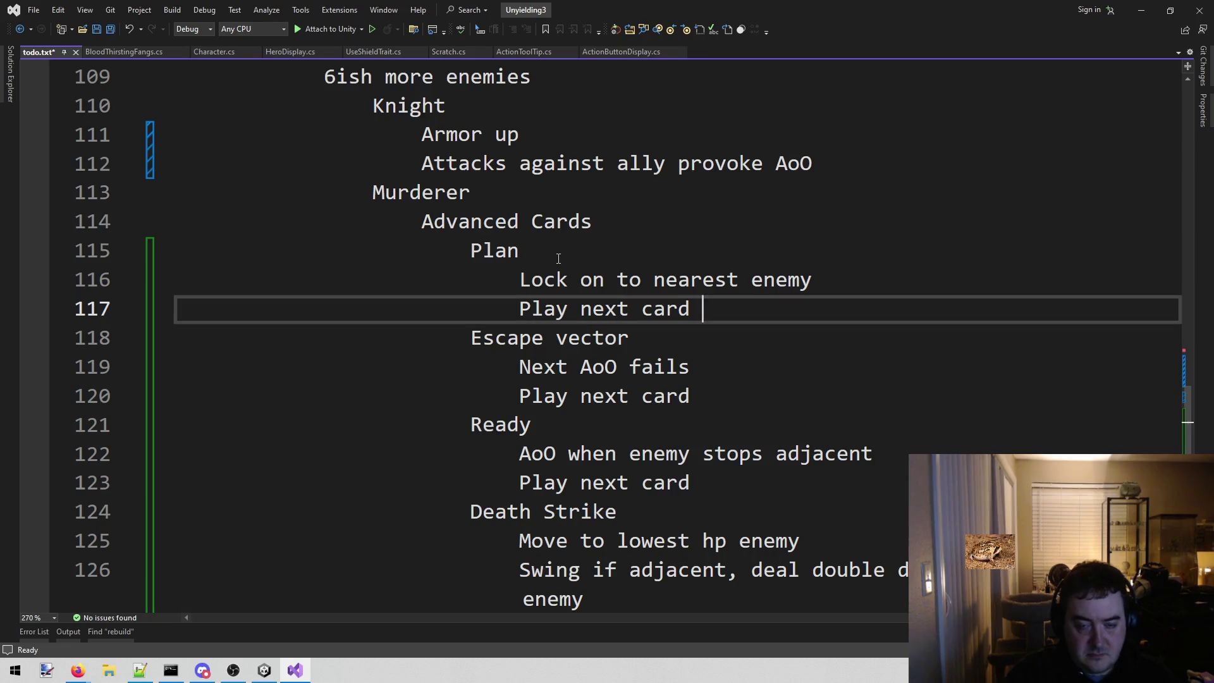
key("BackSpace")
key("ctrl+s")
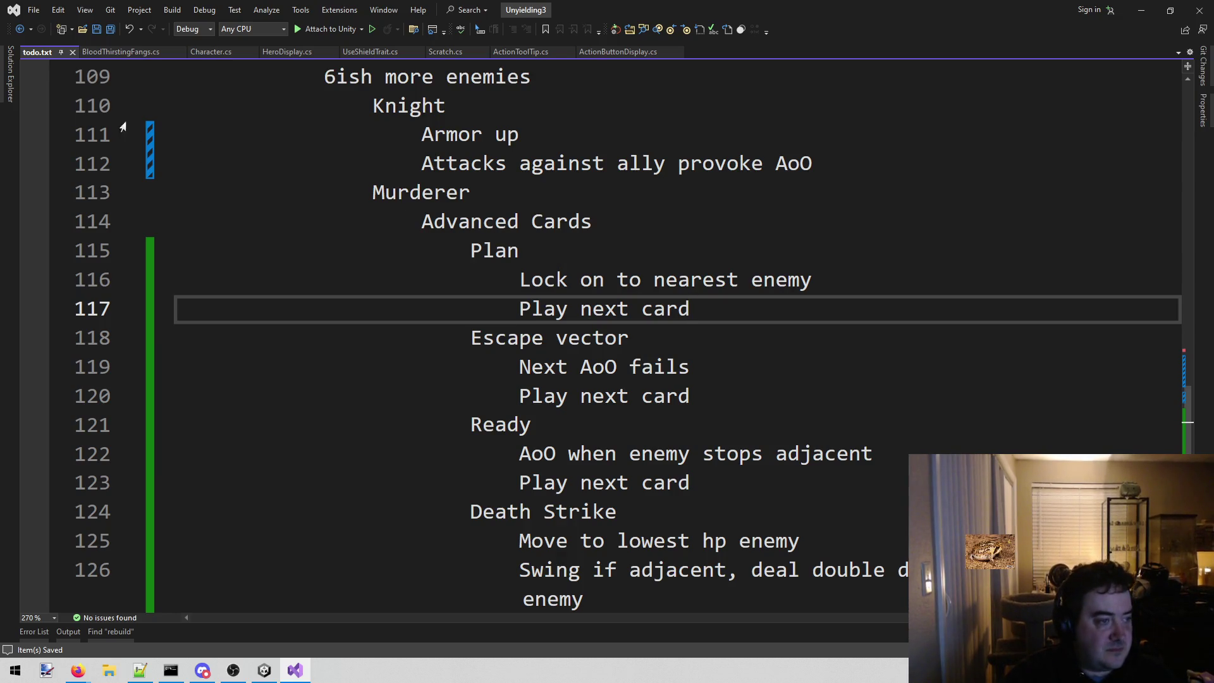
left_click(78, 670)
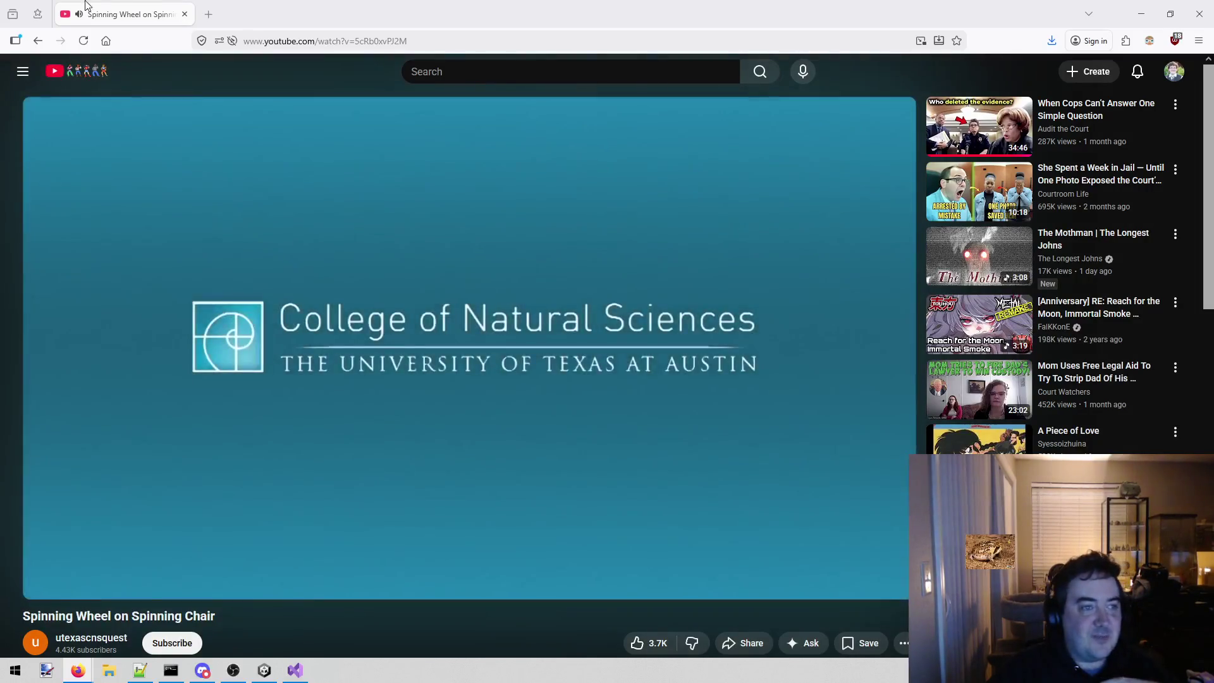
- Alt+Tab from the browser back to the todo.txt notes in Visual Studio
key("alt+Tab")
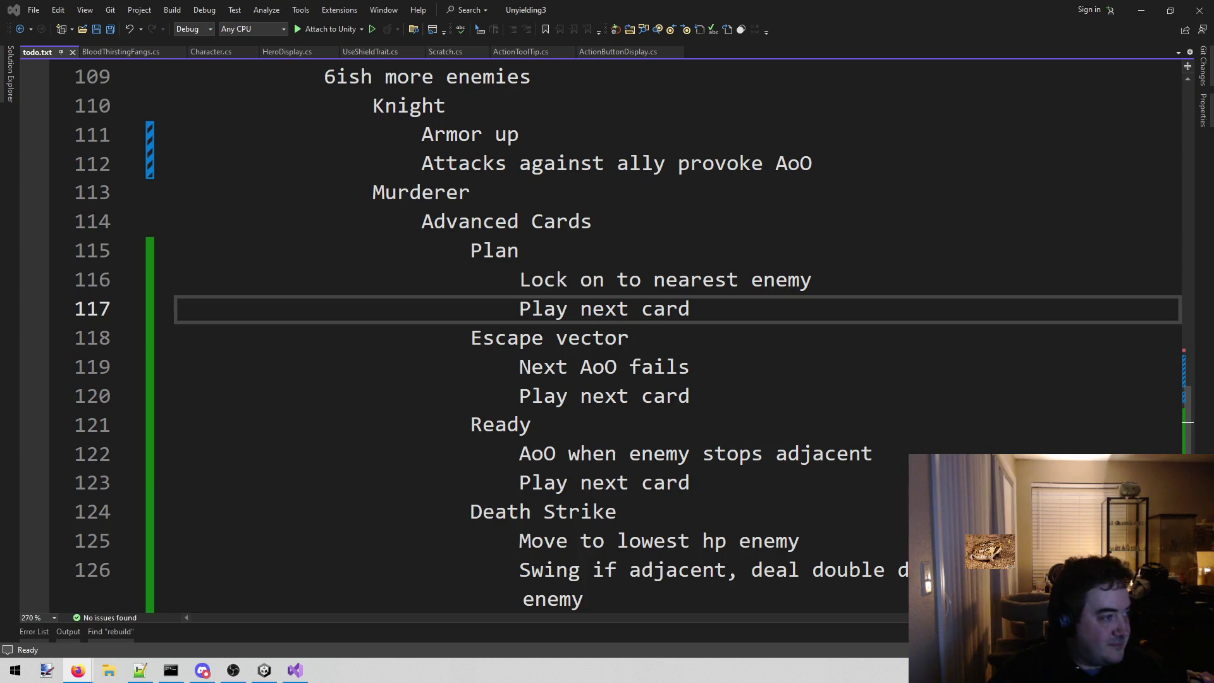
- Place the caret at the end of line 120's 'Play next card'
left_click(891, 398)
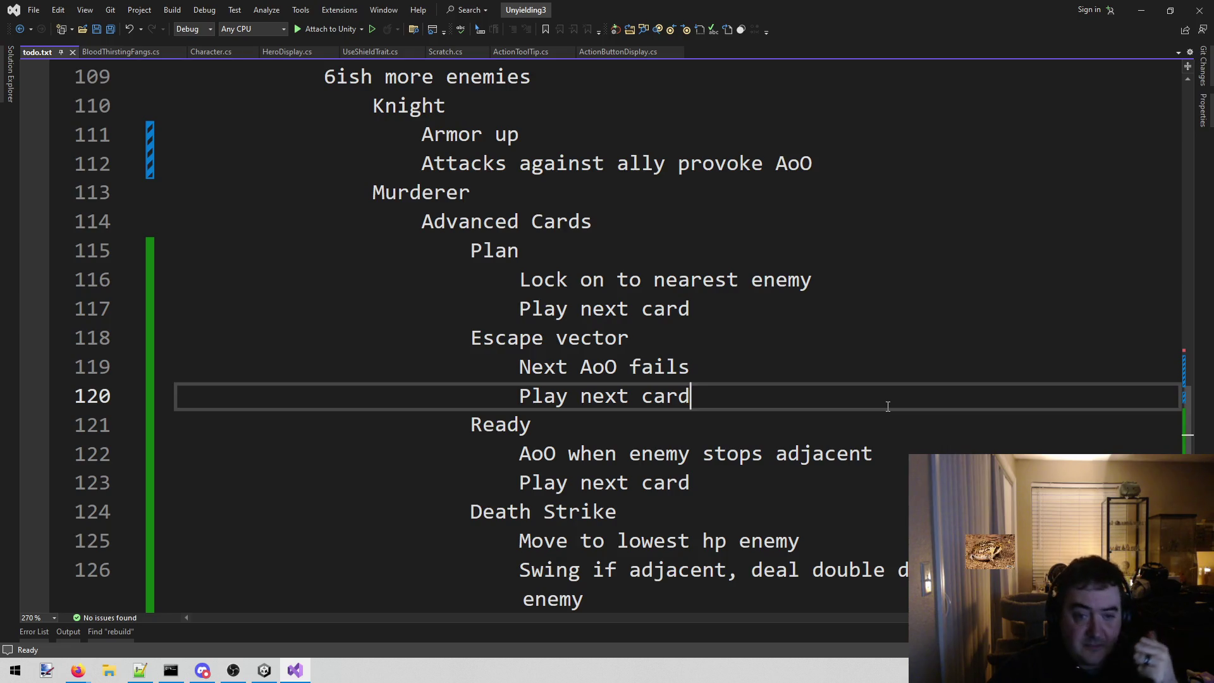